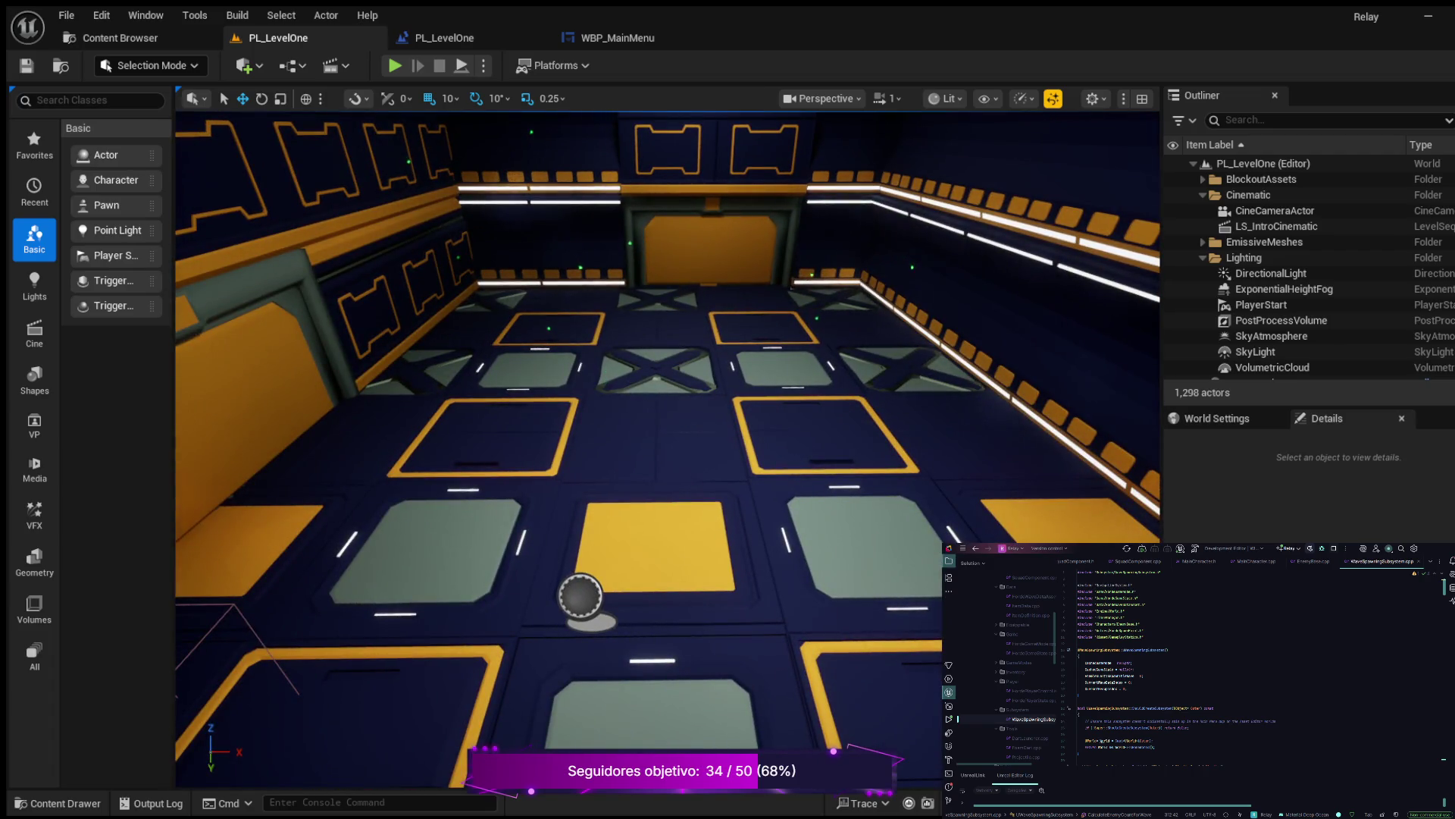
Select PlayerStart, raise it slightly and slide it left along X onto the floor near the console
left_click(1261, 305)
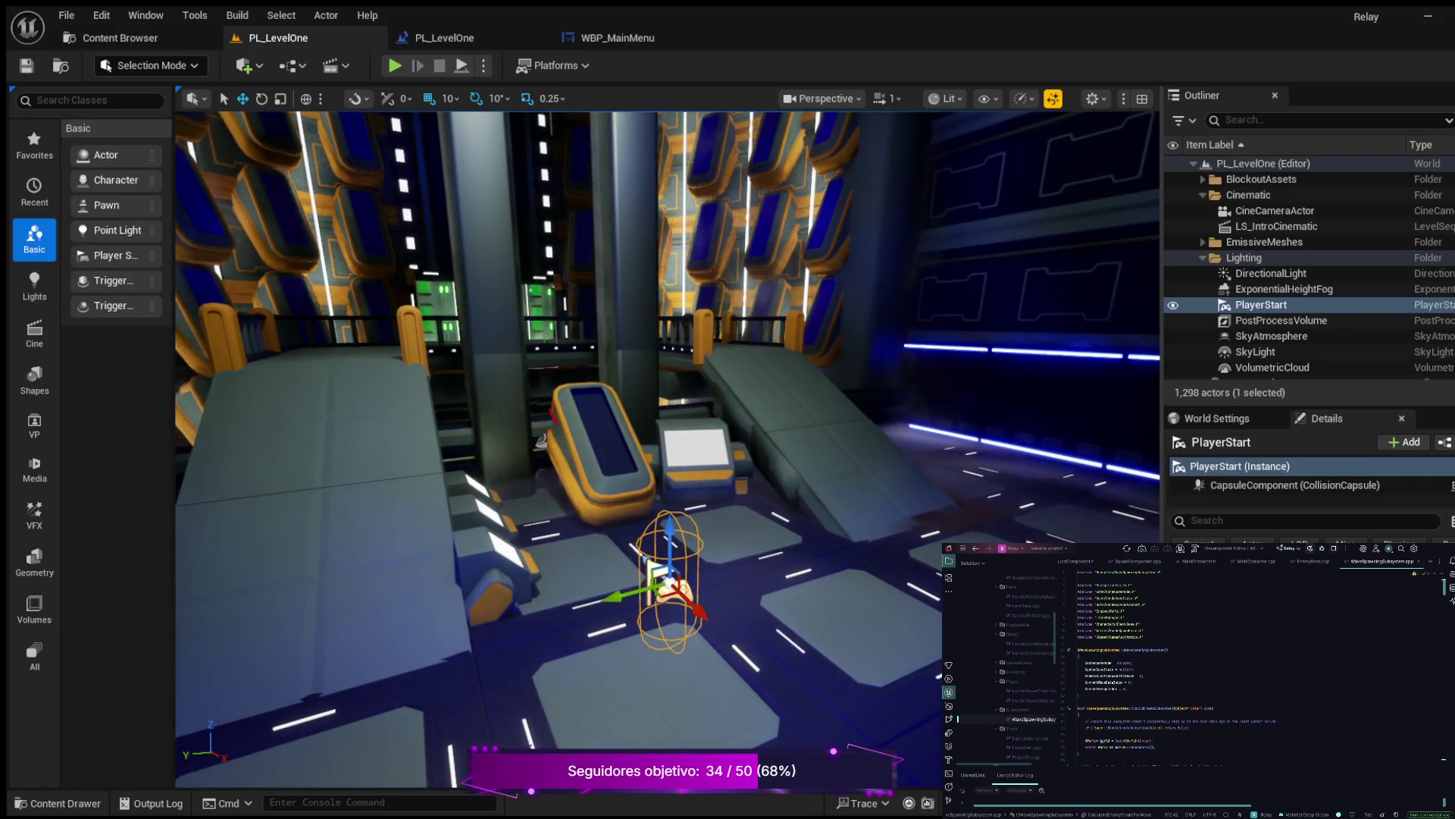
left_click_drag(676, 523, 677, 501)
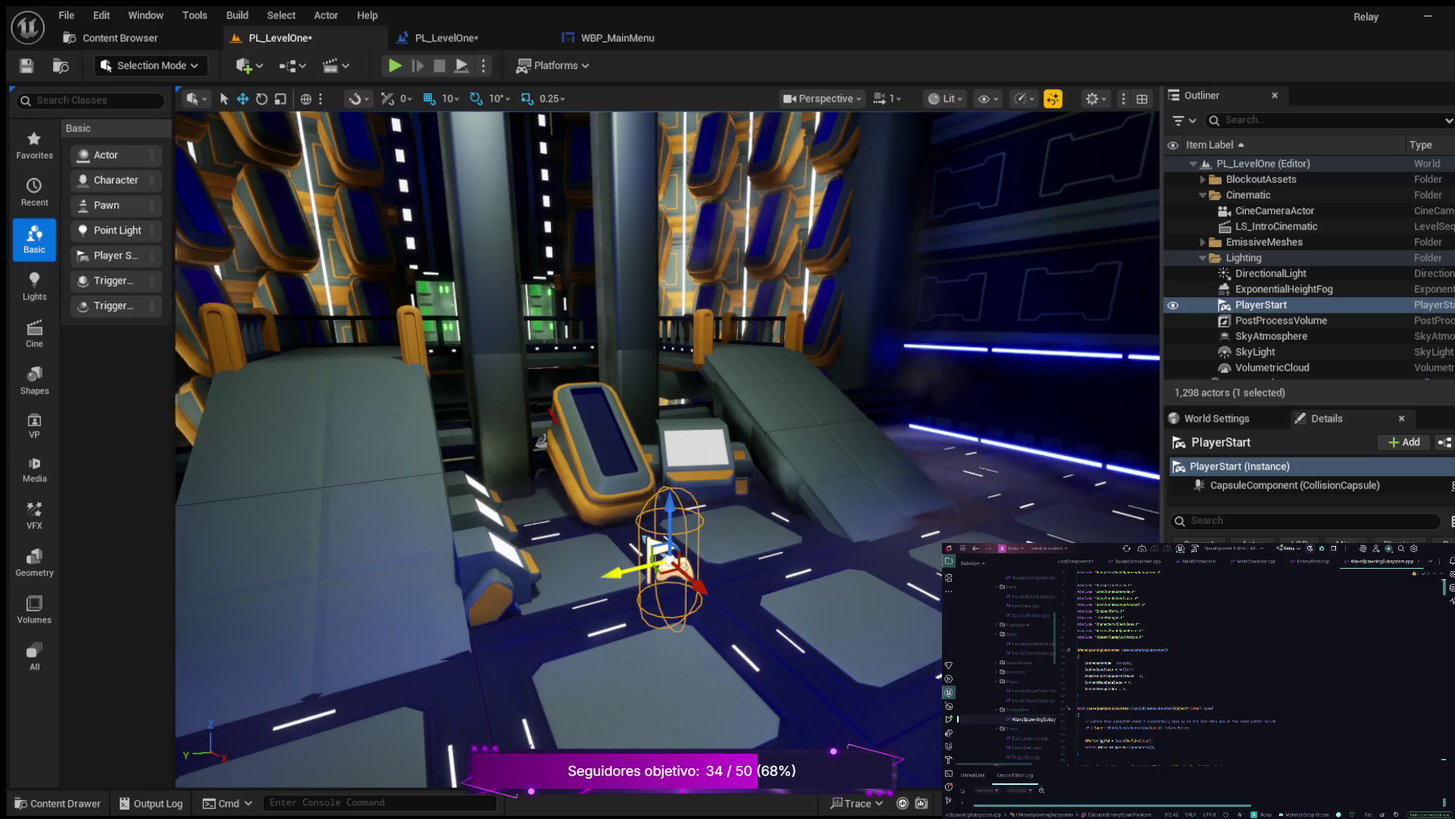
mouse_move(701, 595)
left_mouse_down()
mouse_move(625, 546)
mouse_move(651, 542)
mouse_move(636, 534)
mouse_move(552, 536)
left_mouse_up()
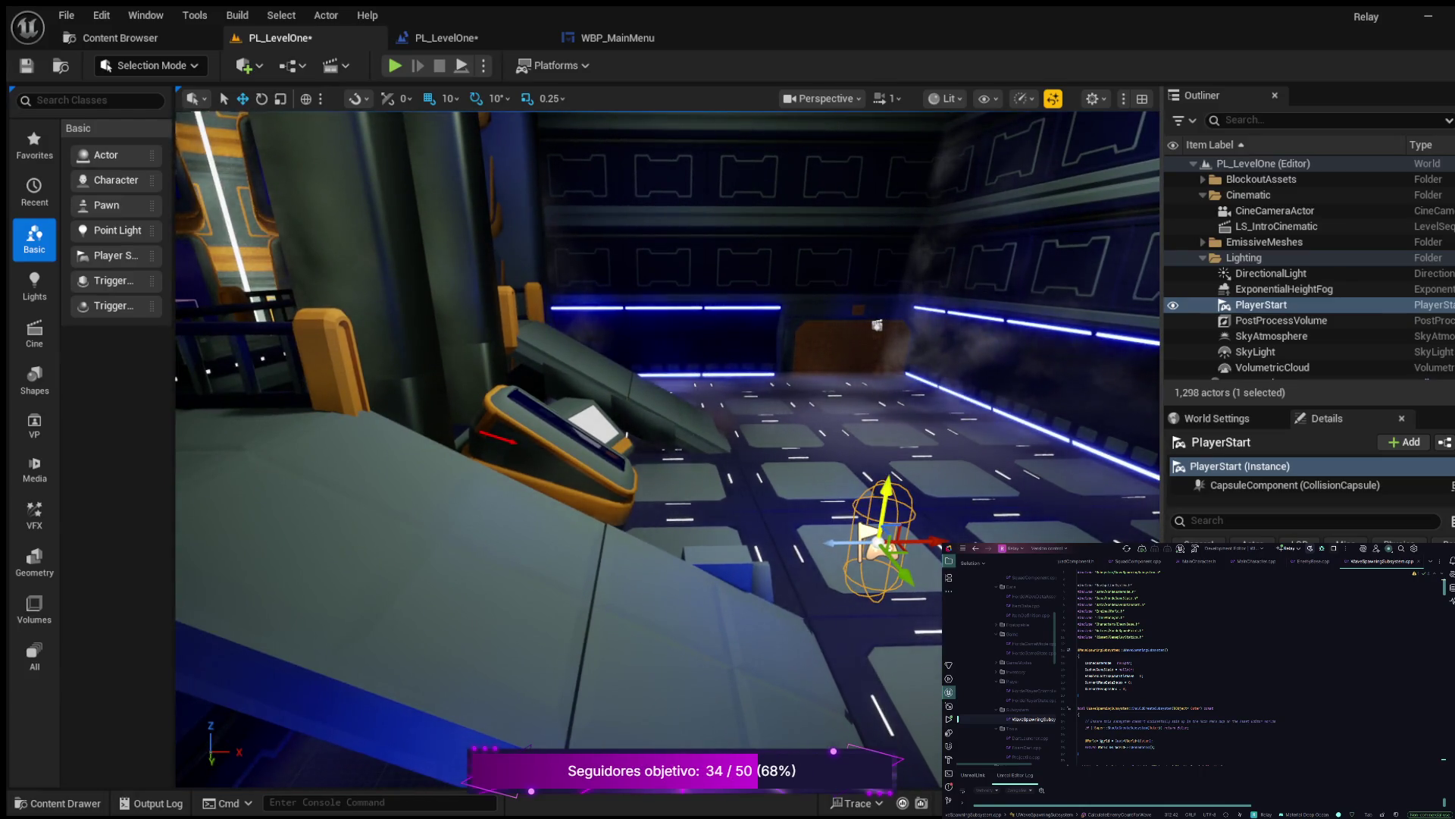
mouse_move(902, 558)
left_mouse_down()
mouse_move(667, 561)
mouse_move(805, 560)
mouse_move(808, 623)
left_mouse_up()
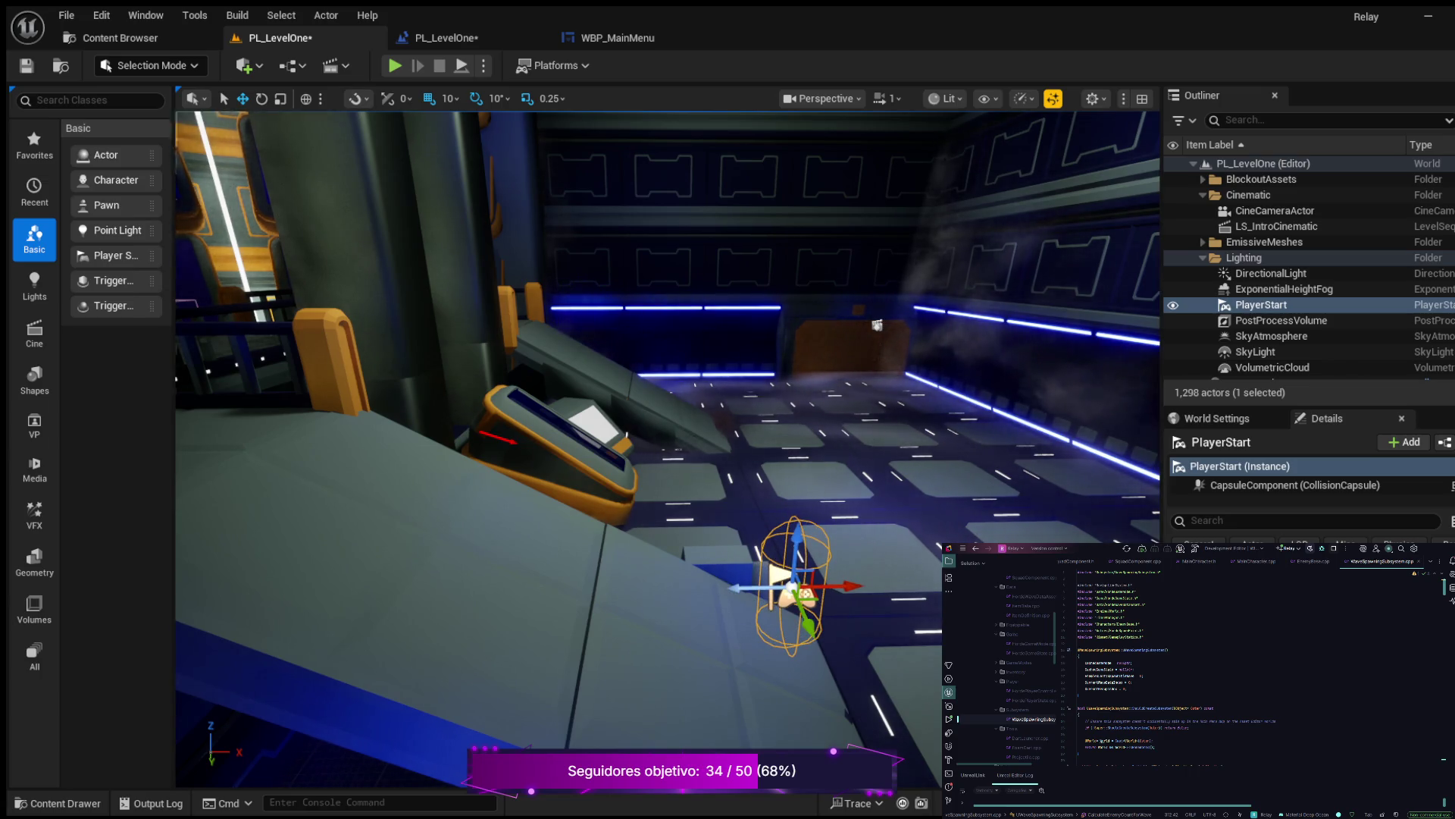
left_click(394, 65)
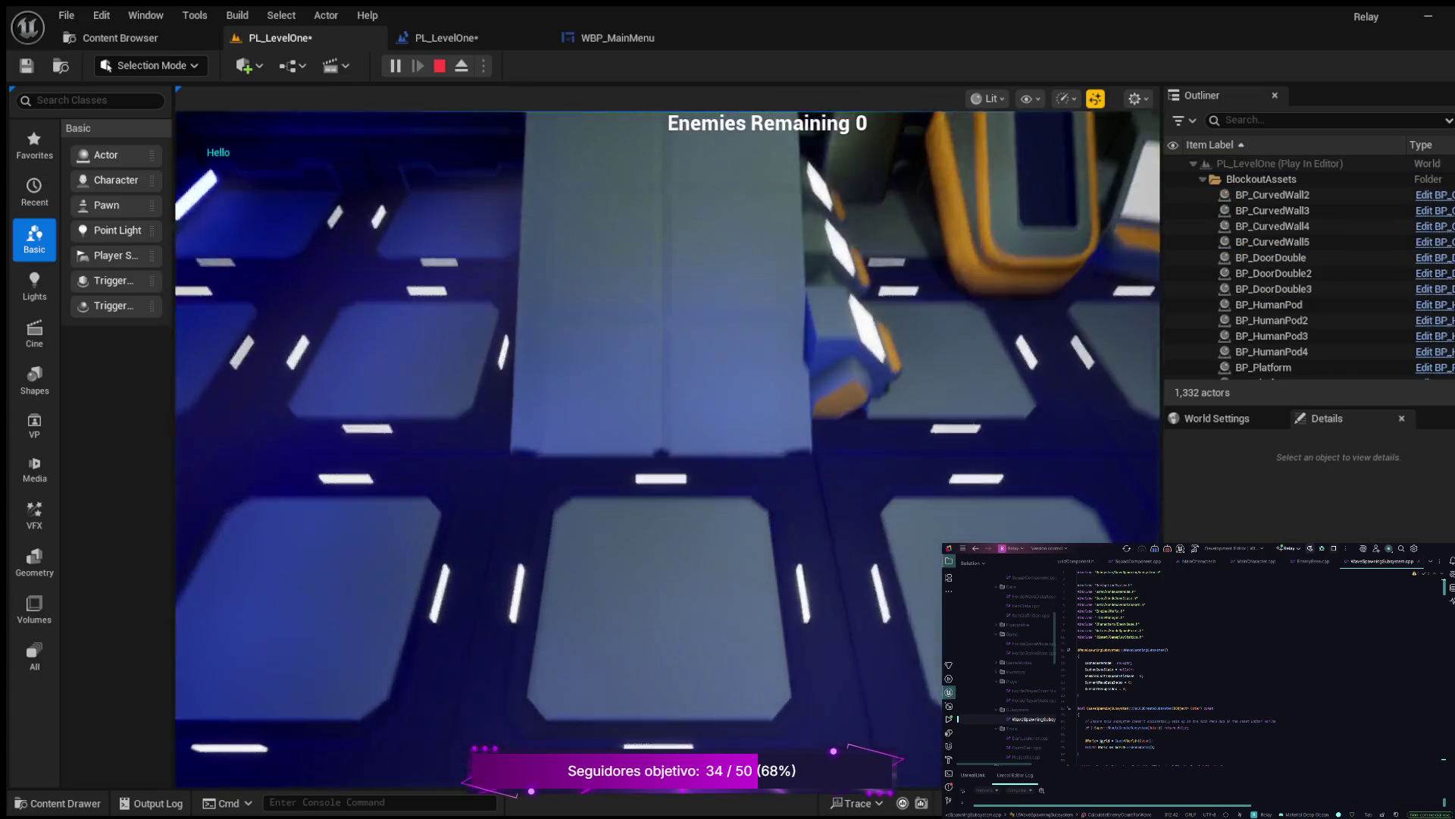
key("Escape")
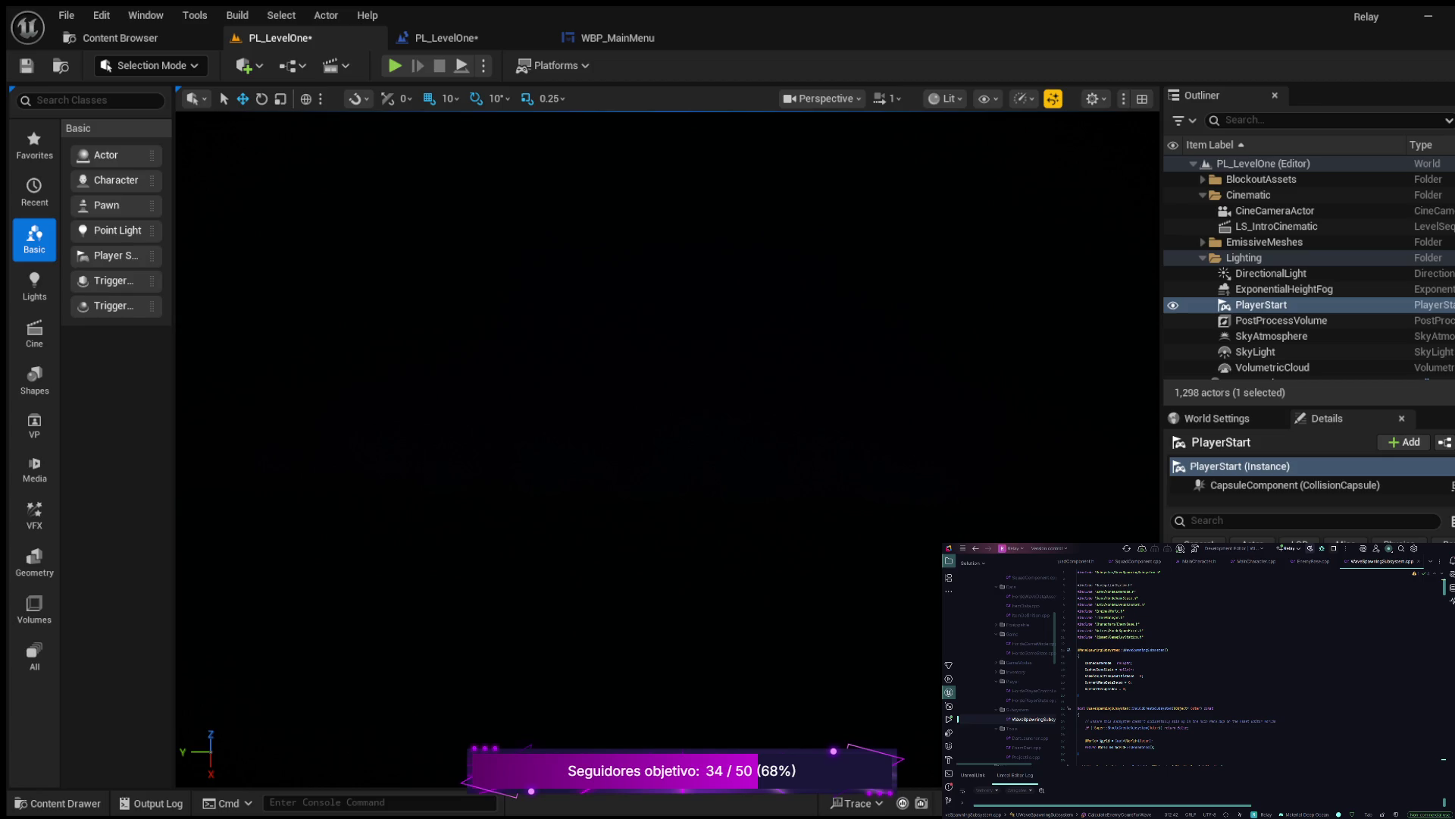
double_click(1250, 307)
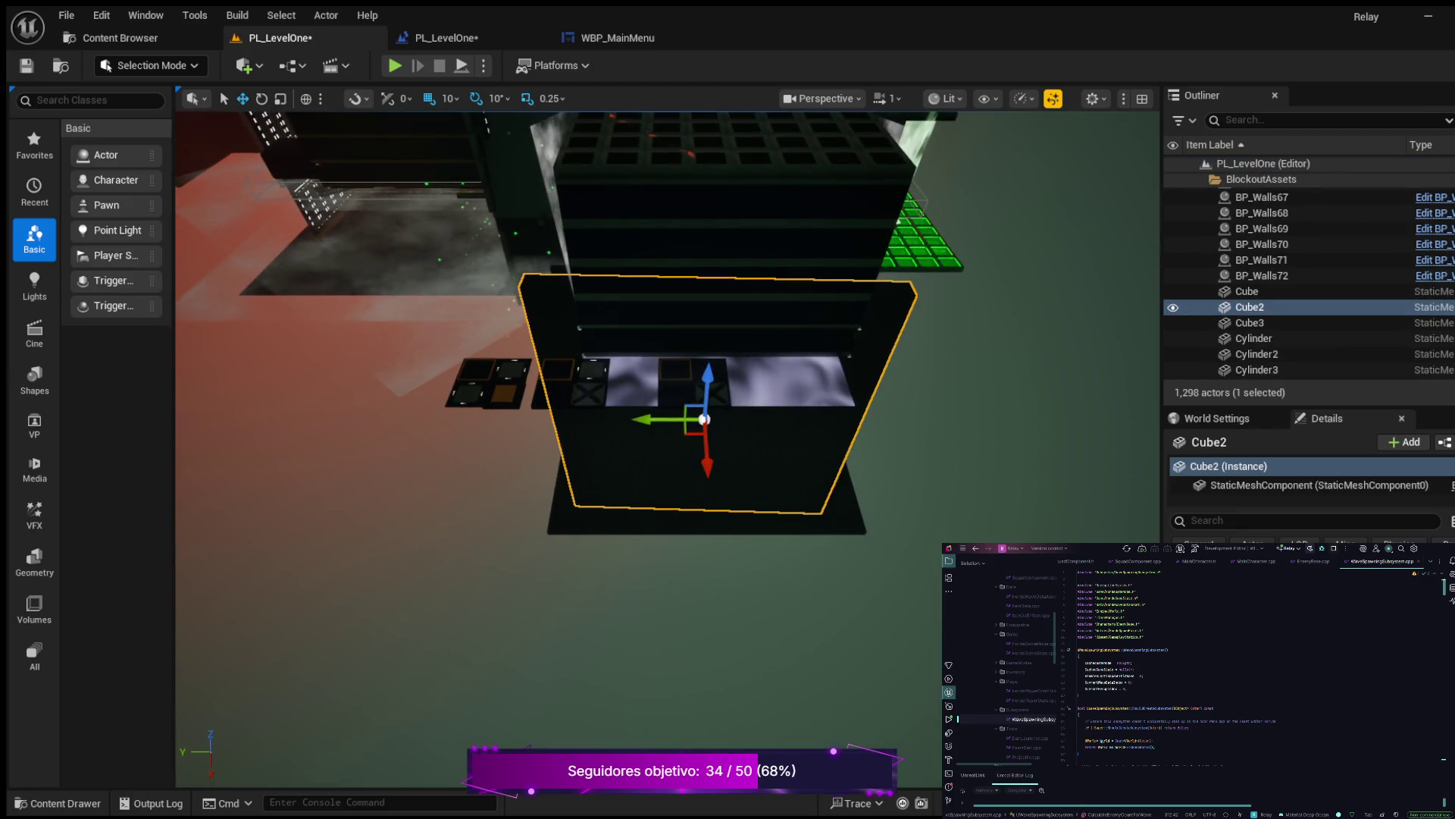
Orbit and zoom the view around Cube2, refocus, and start an Outliner name search
left_click_drag(667, 447, 364, 288)
scroll(1309, 280, "down", 3)
key("f")
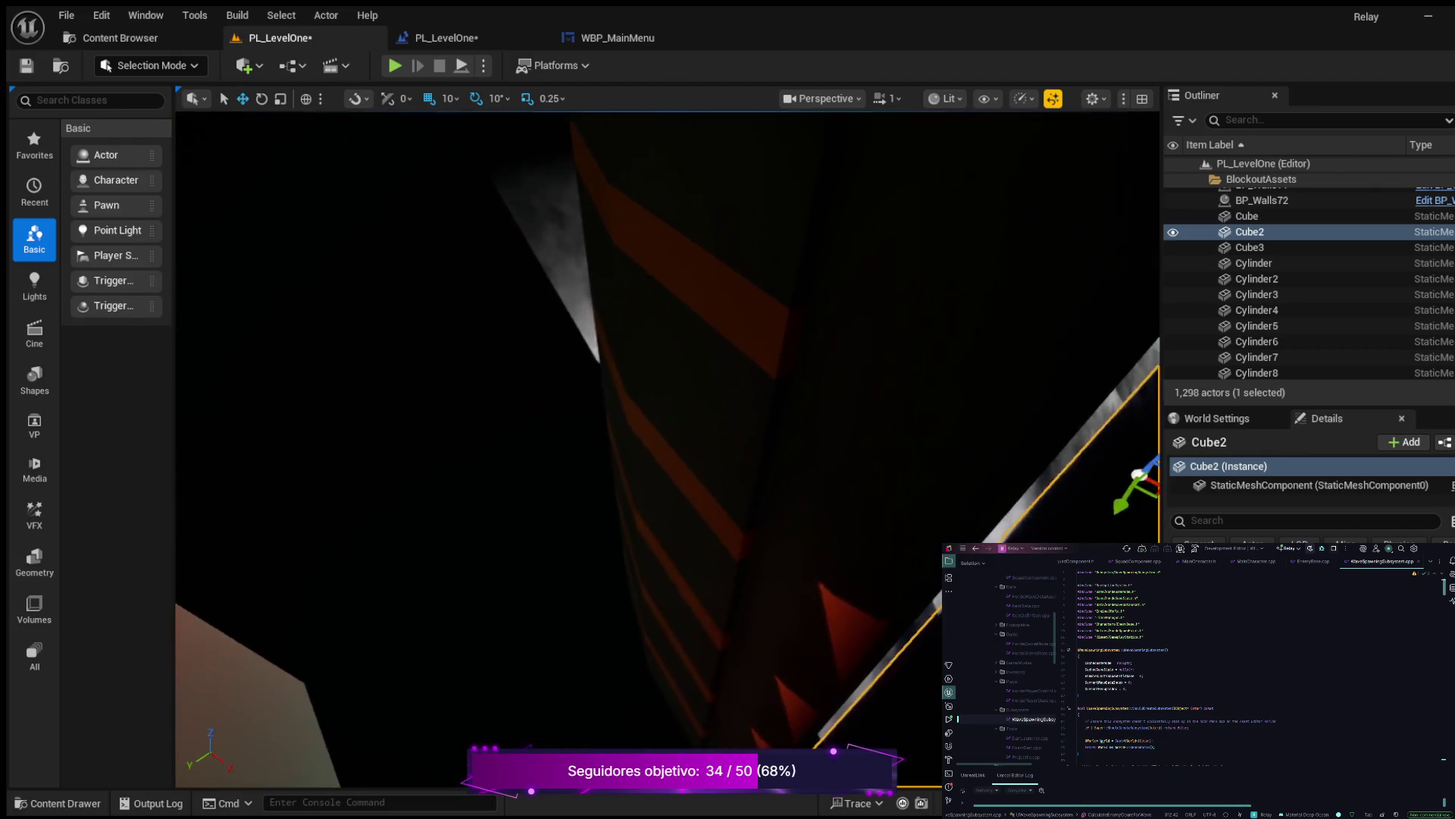
left_click(1243, 120)
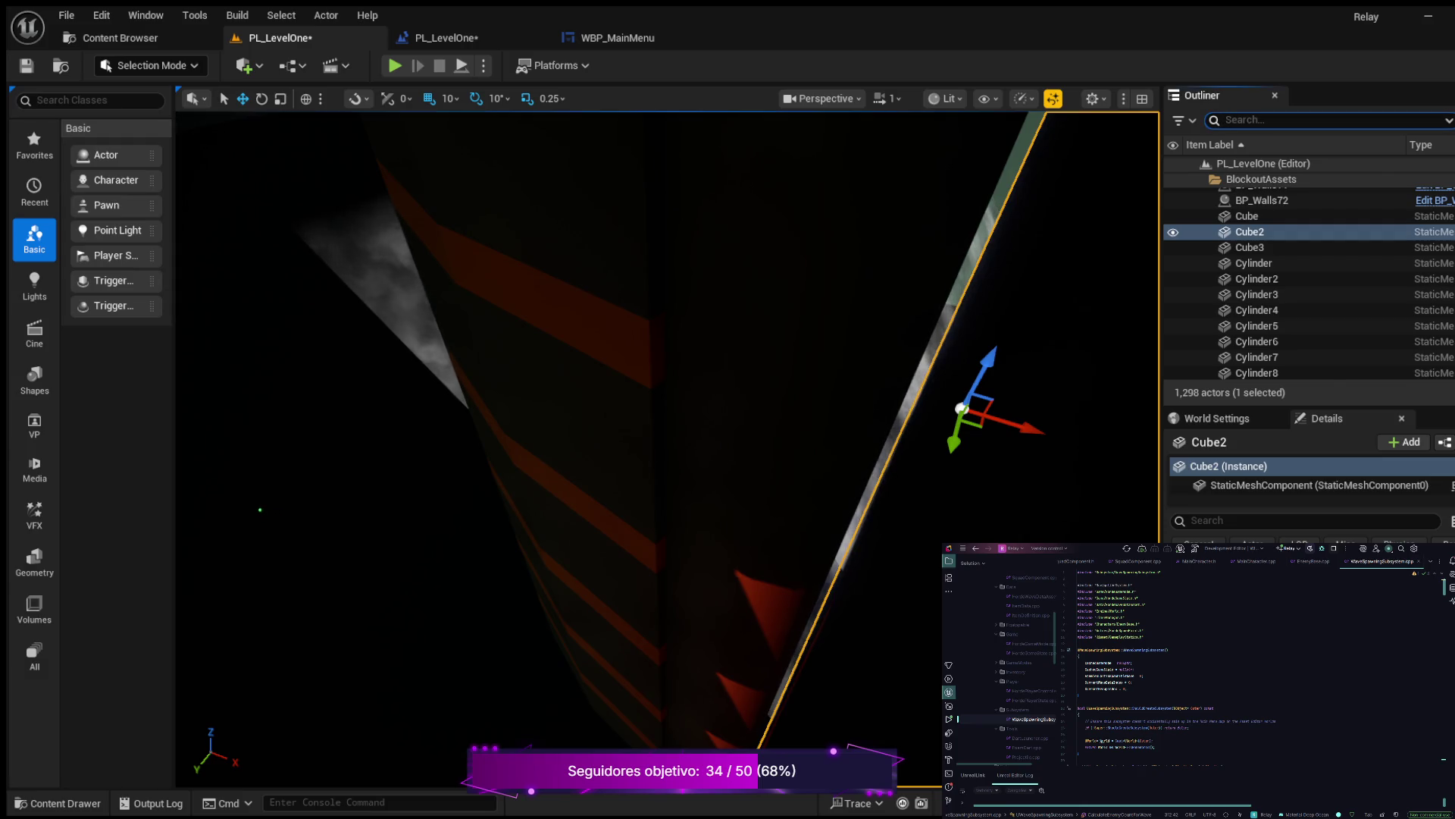
Filter the Outliner by 'play' and select PlayerStart and BP_PlayerBlockingVolume2
type("play")
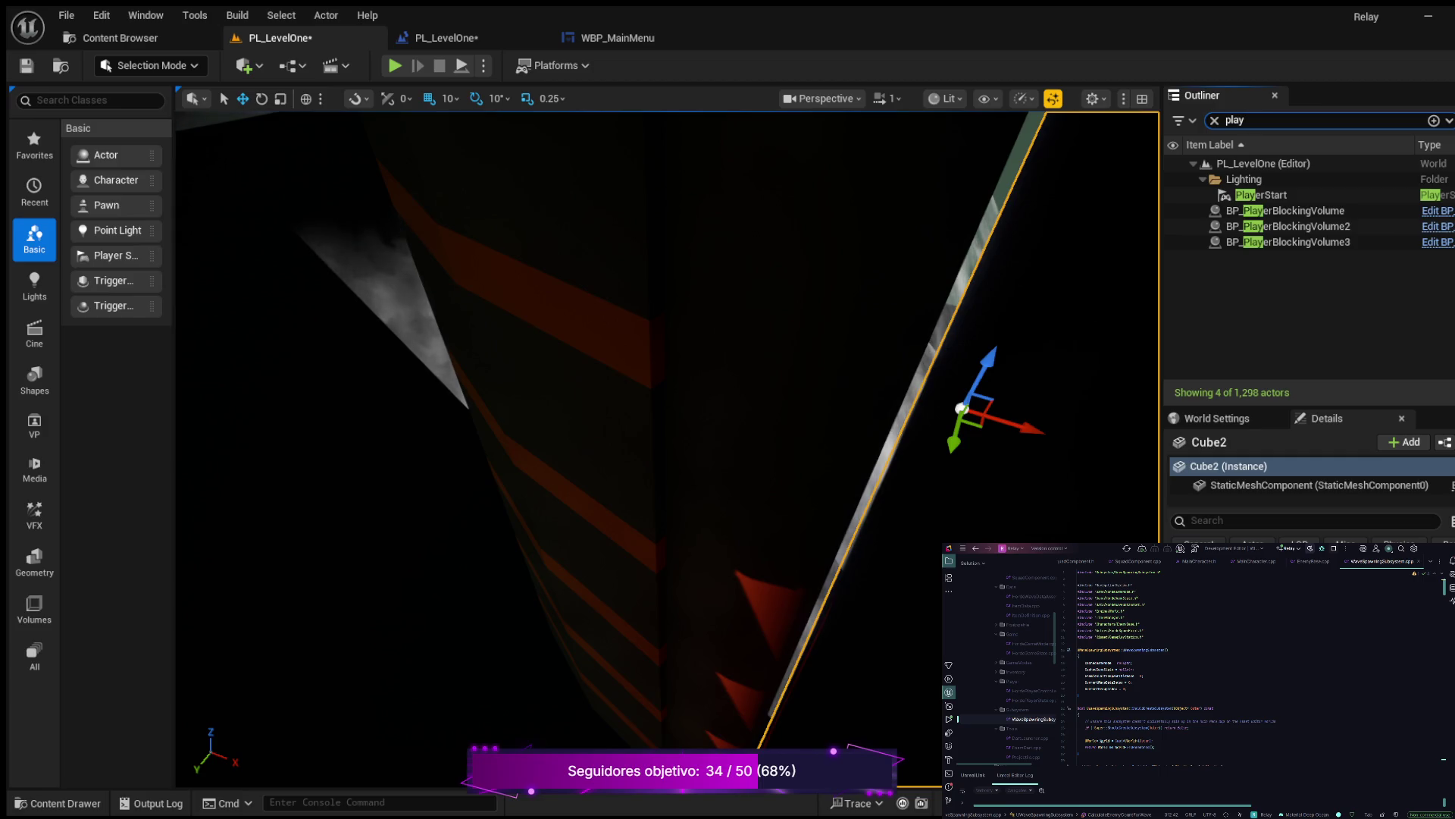
left_click(1244, 179)
left_click(1261, 195)
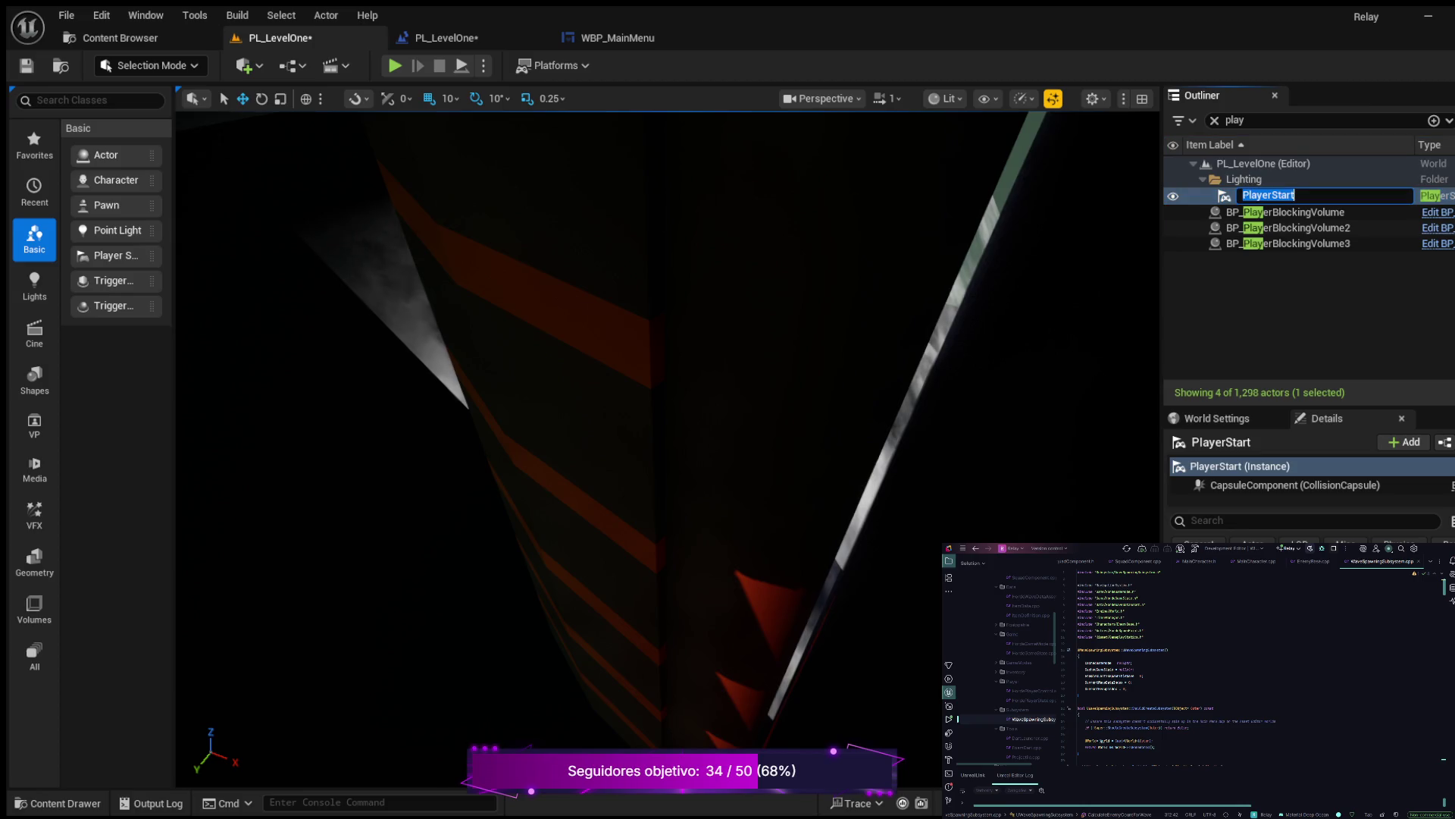
left_click(1289, 226)
Center the view on PlayerStart, save the level, and open its Level Blueprint event graph
double_click(1262, 194)
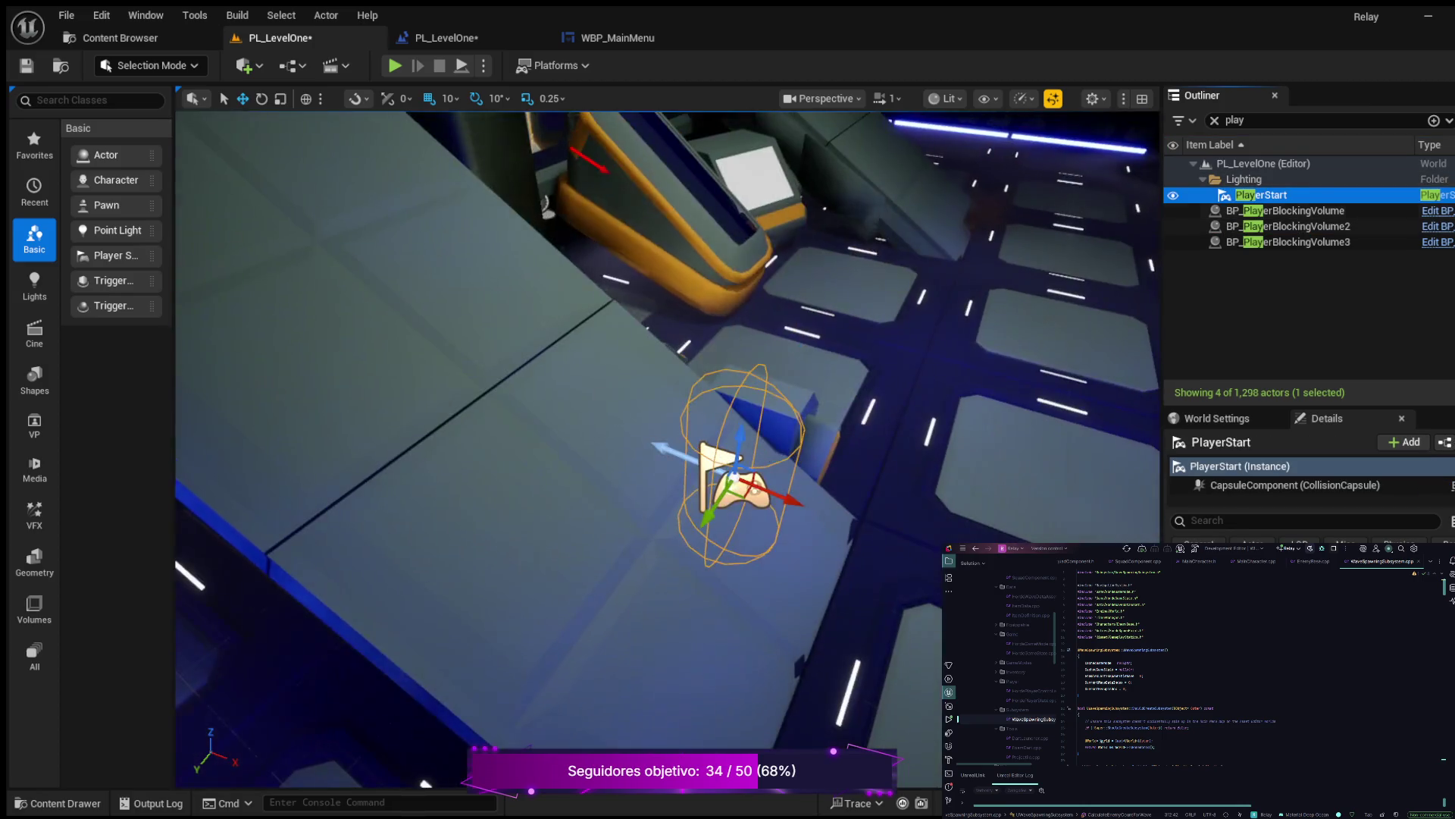
left_click_drag(667, 447, 545, 454)
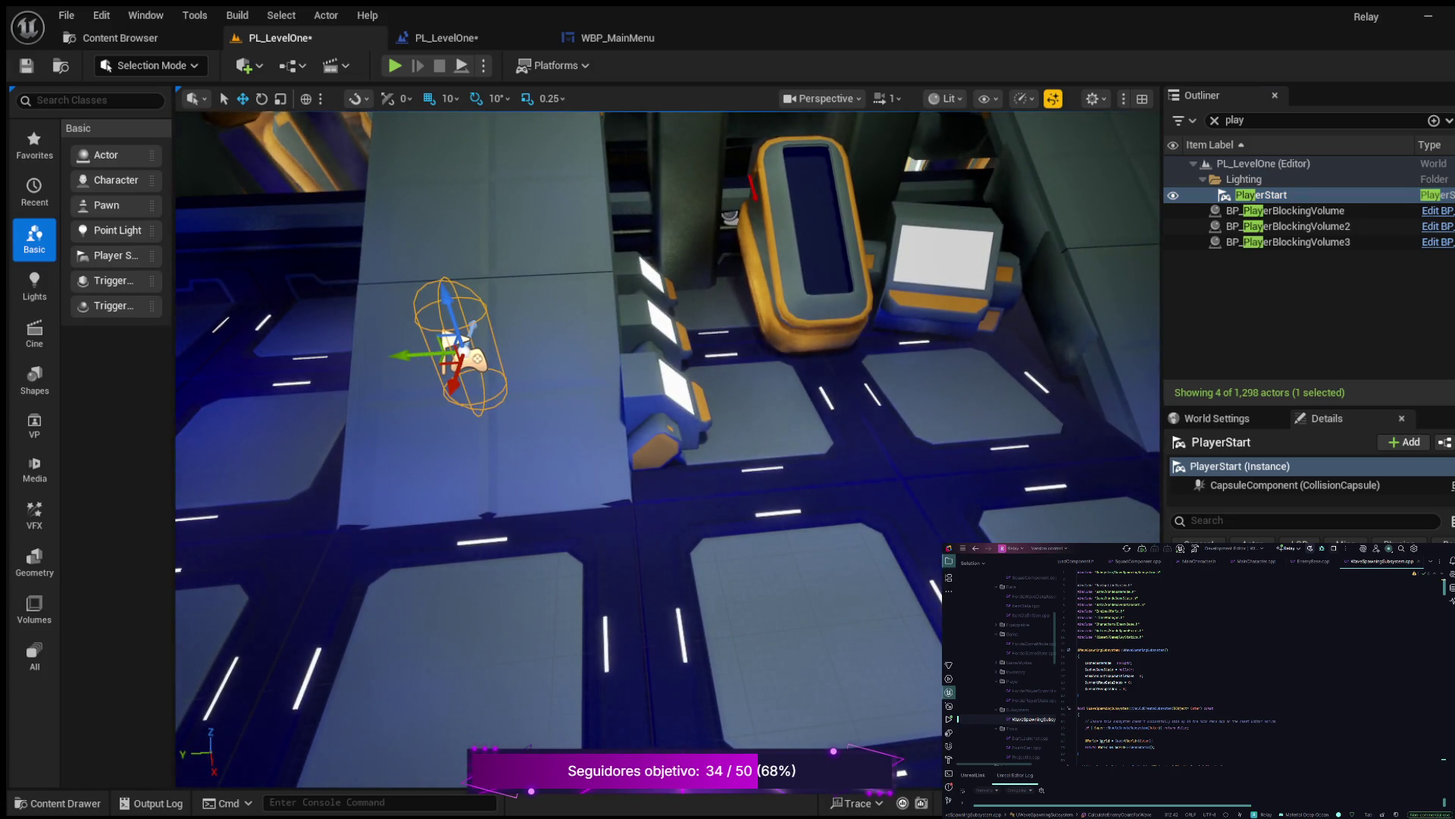
left_click_drag(667, 447, 561, 455)
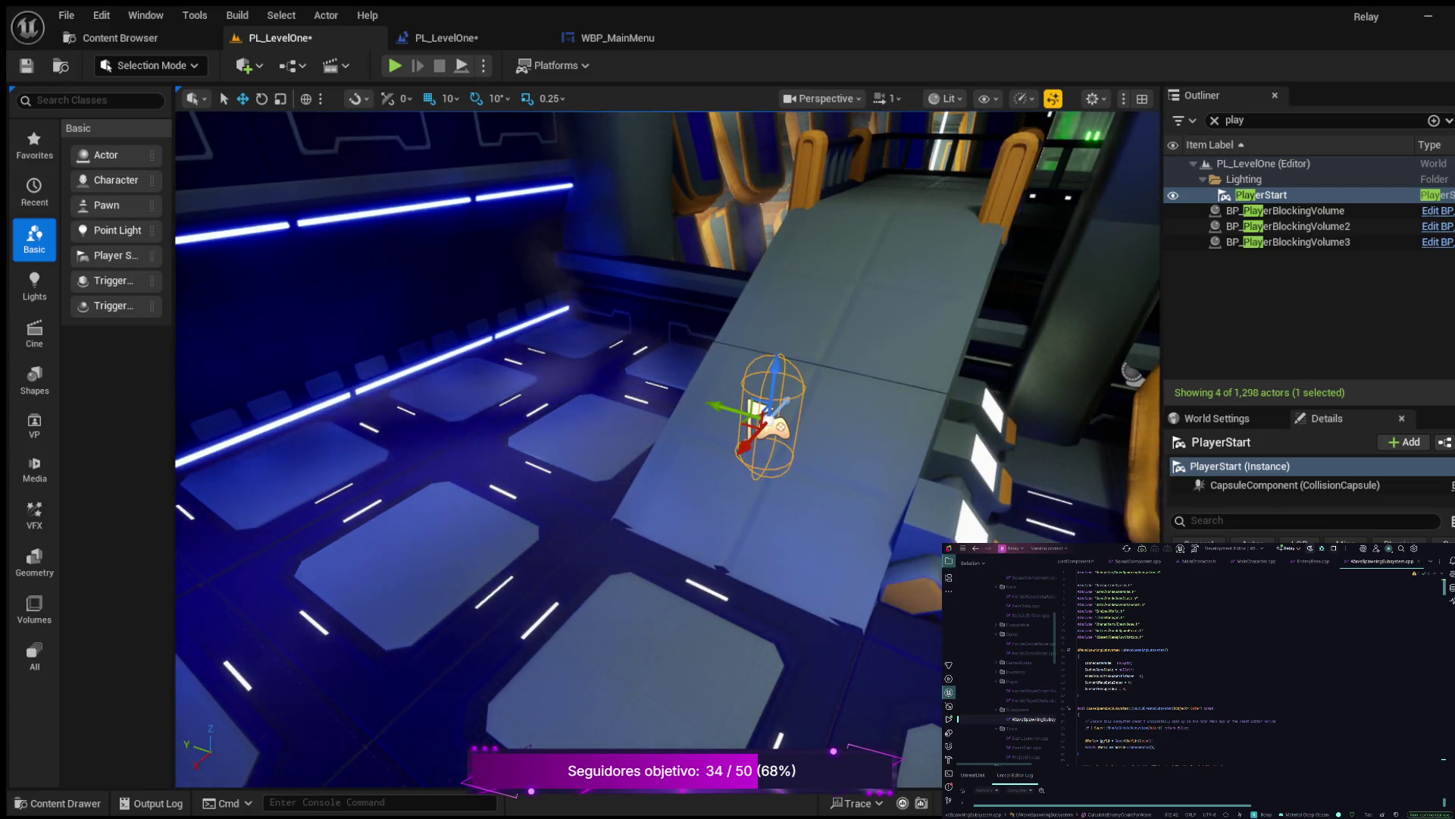
key("ctrl+s")
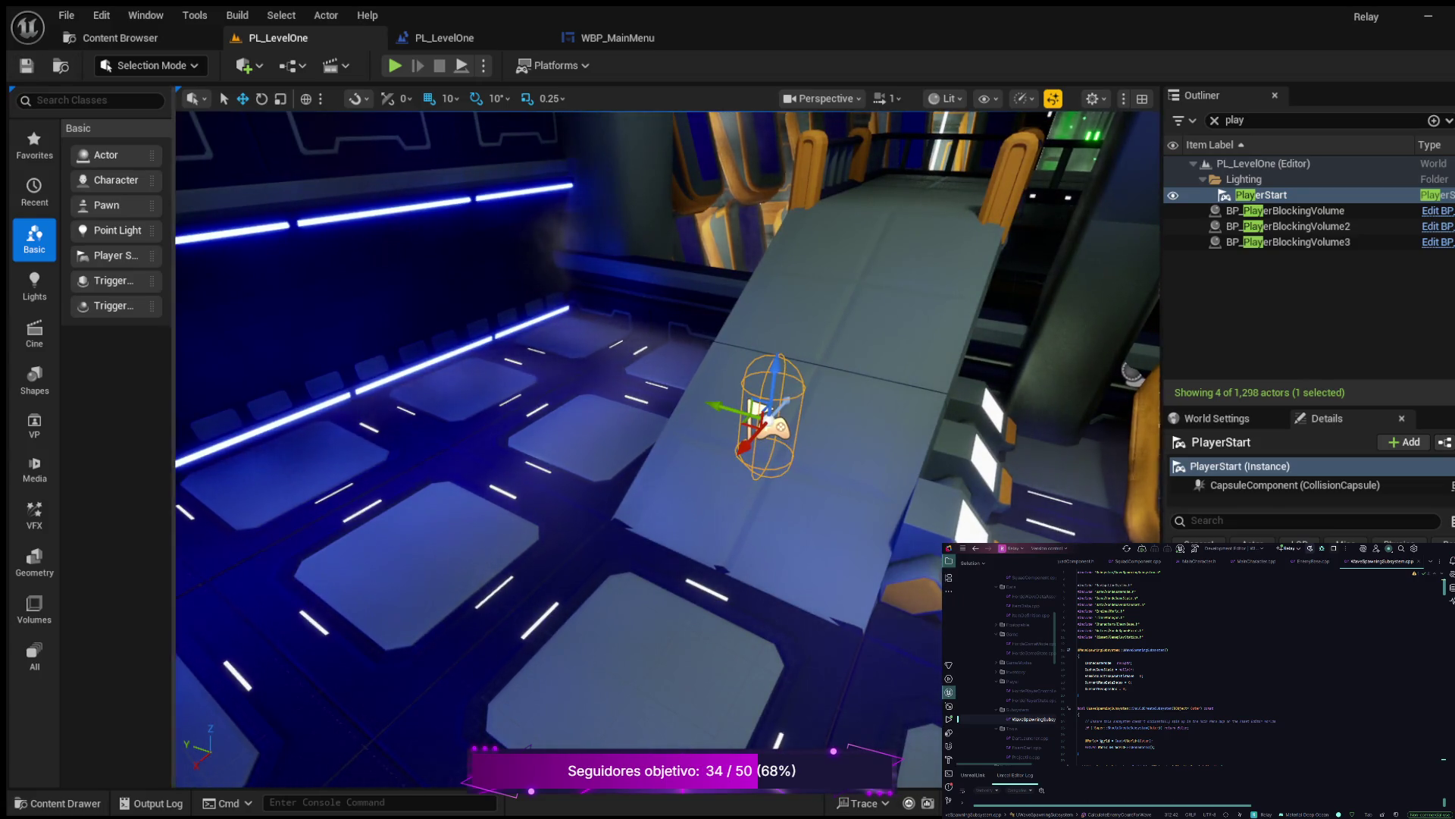
left_click(444, 37)
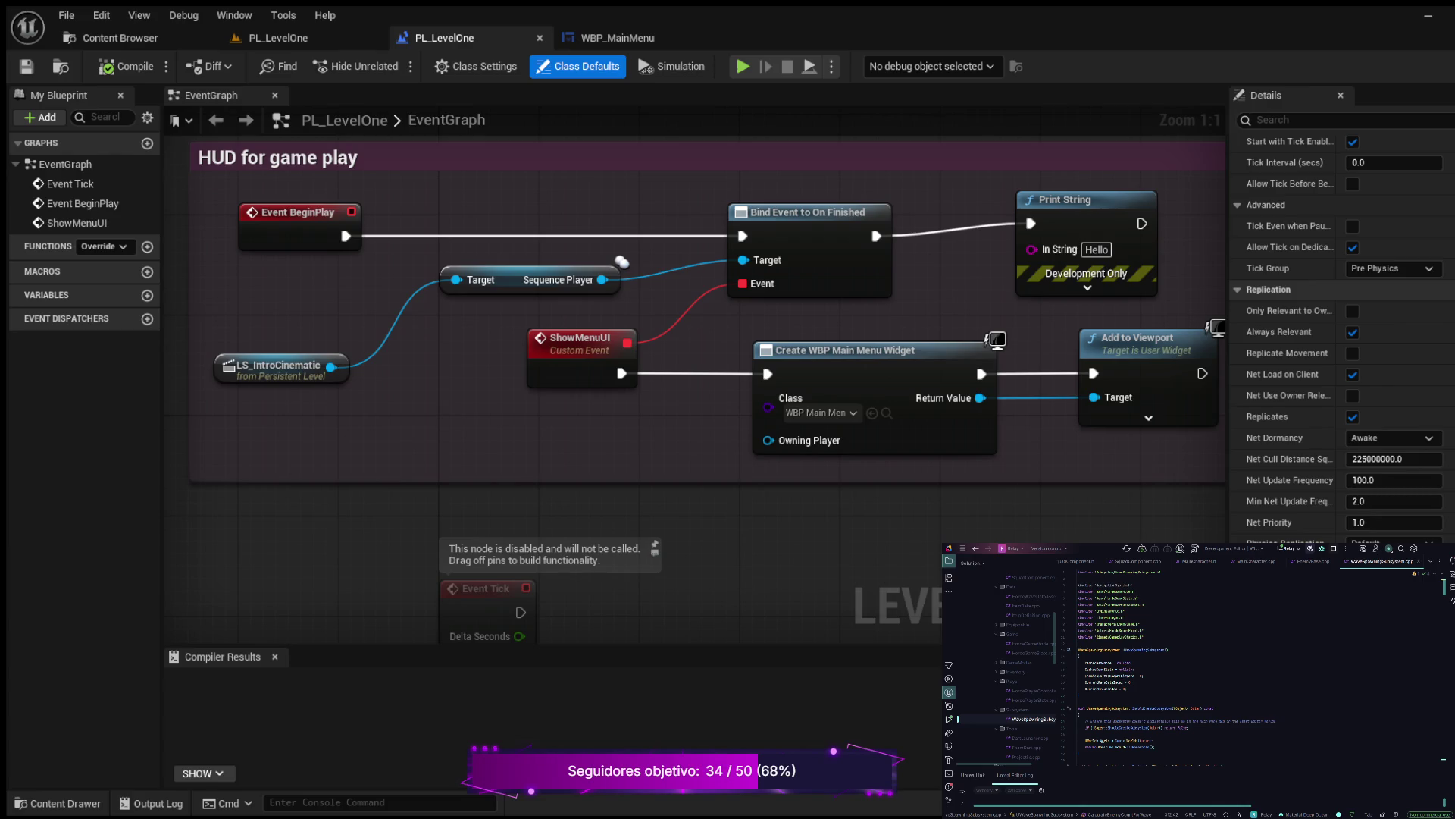
key("alt+p")
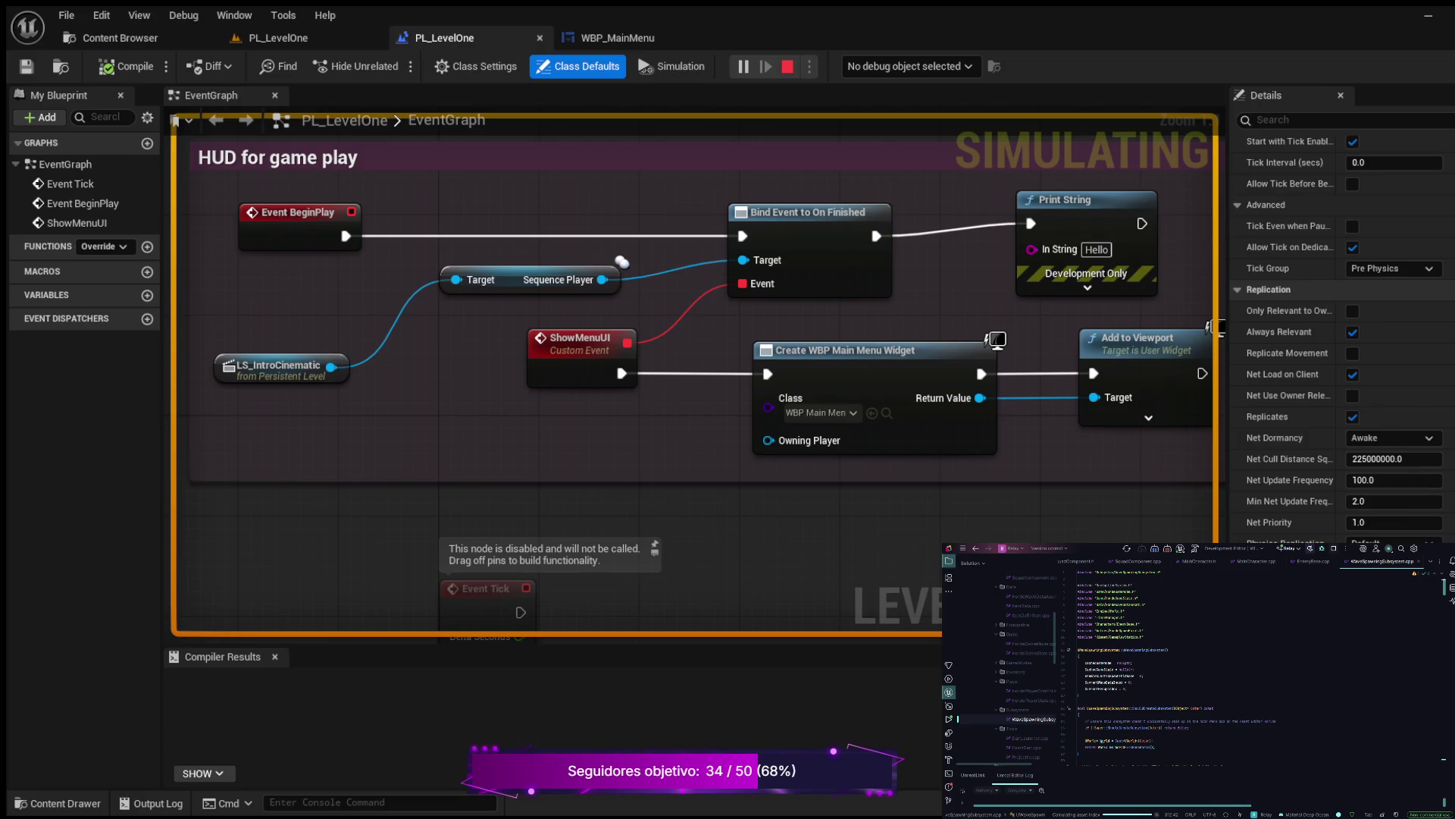
key("Escape")
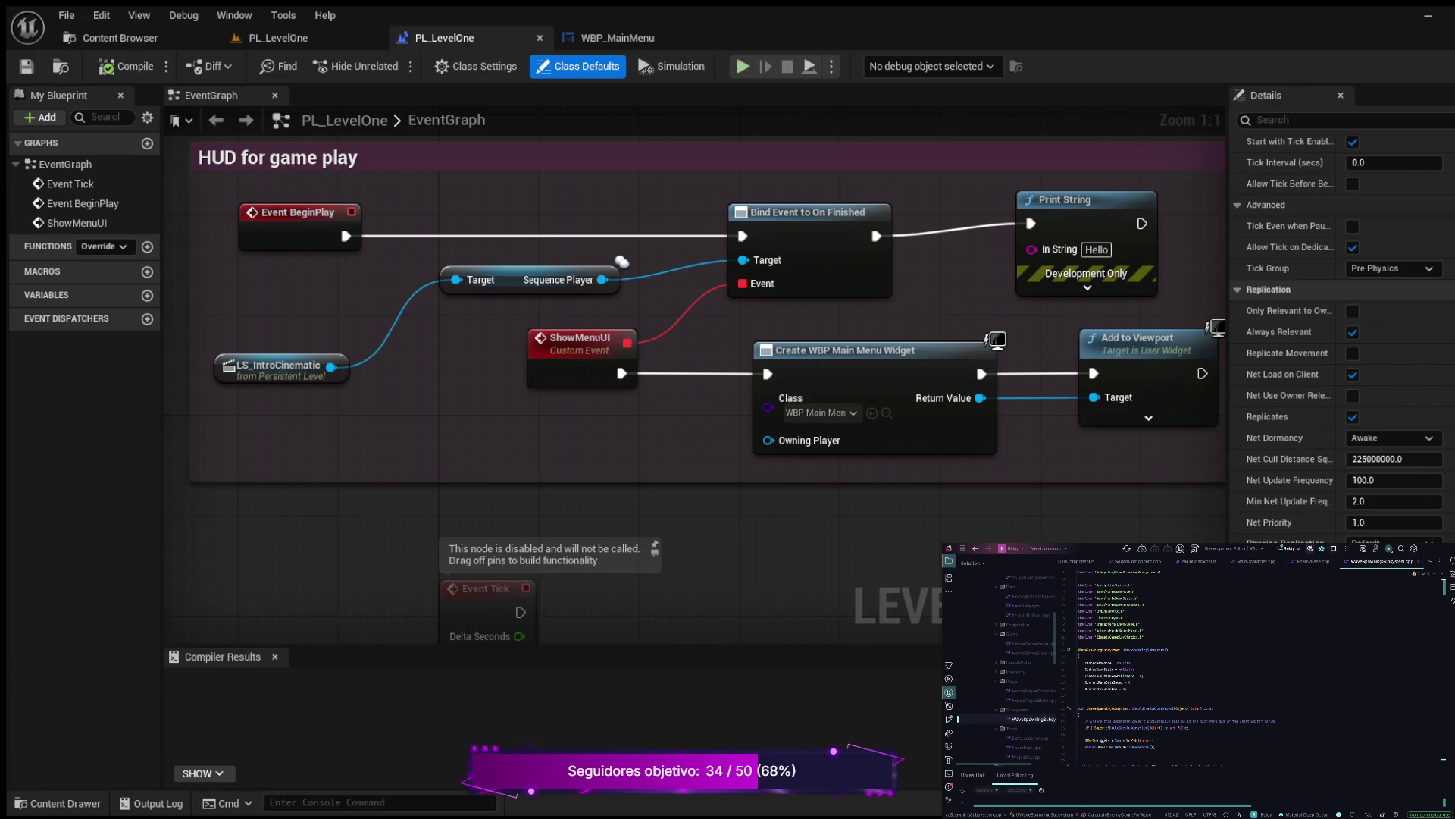
key("alt+s")
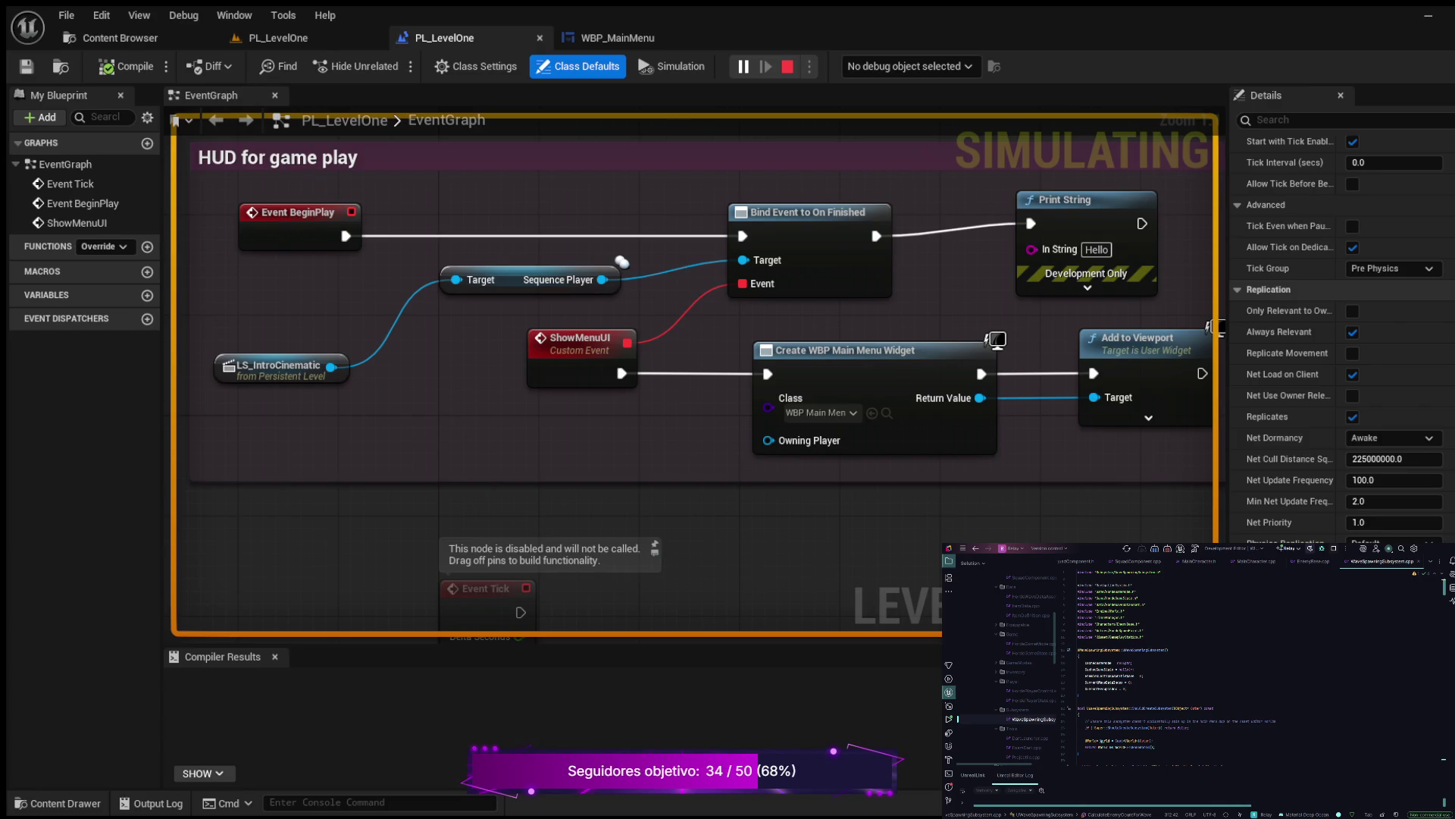
key("Escape")
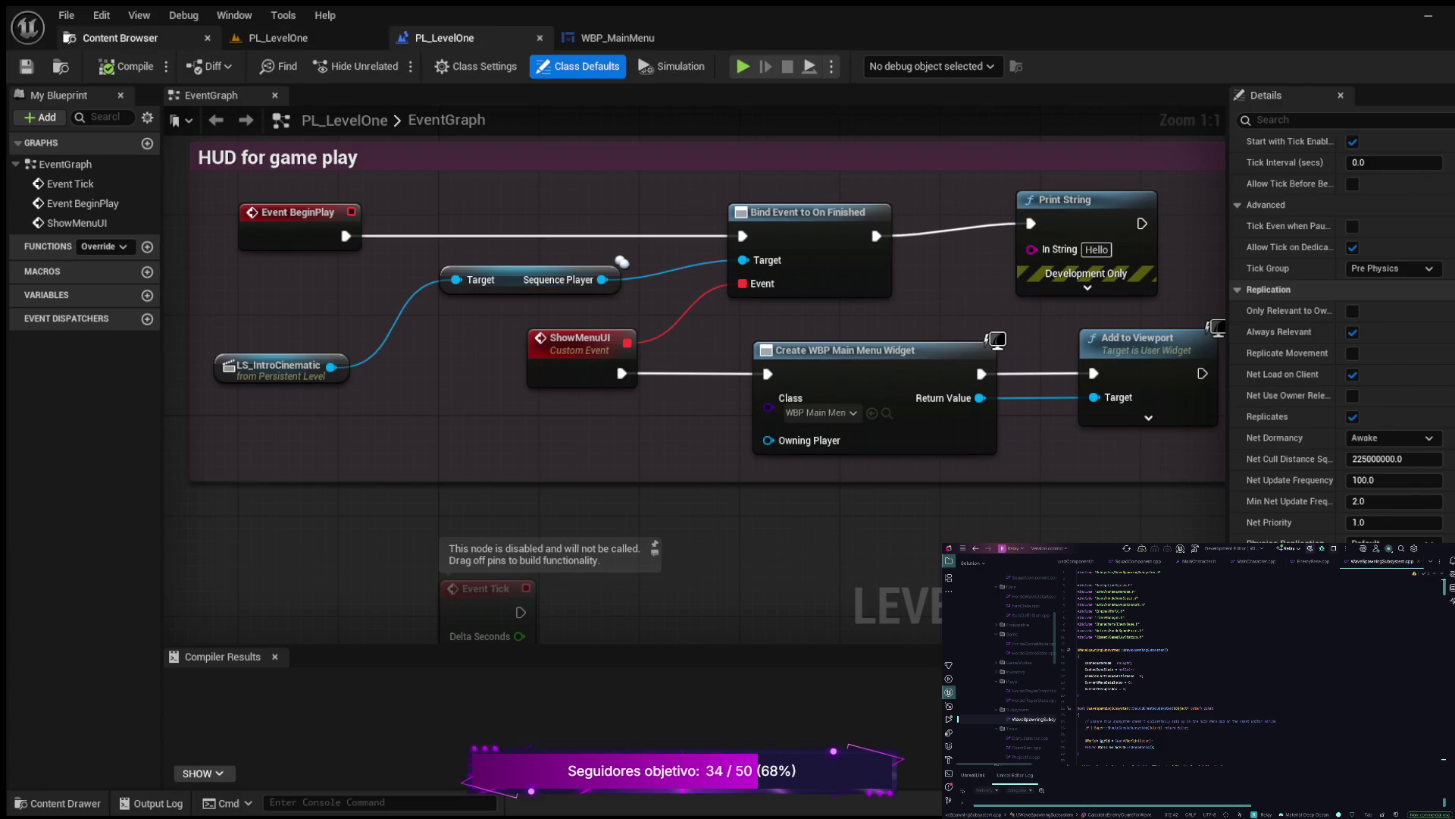
left_click(288, 38)
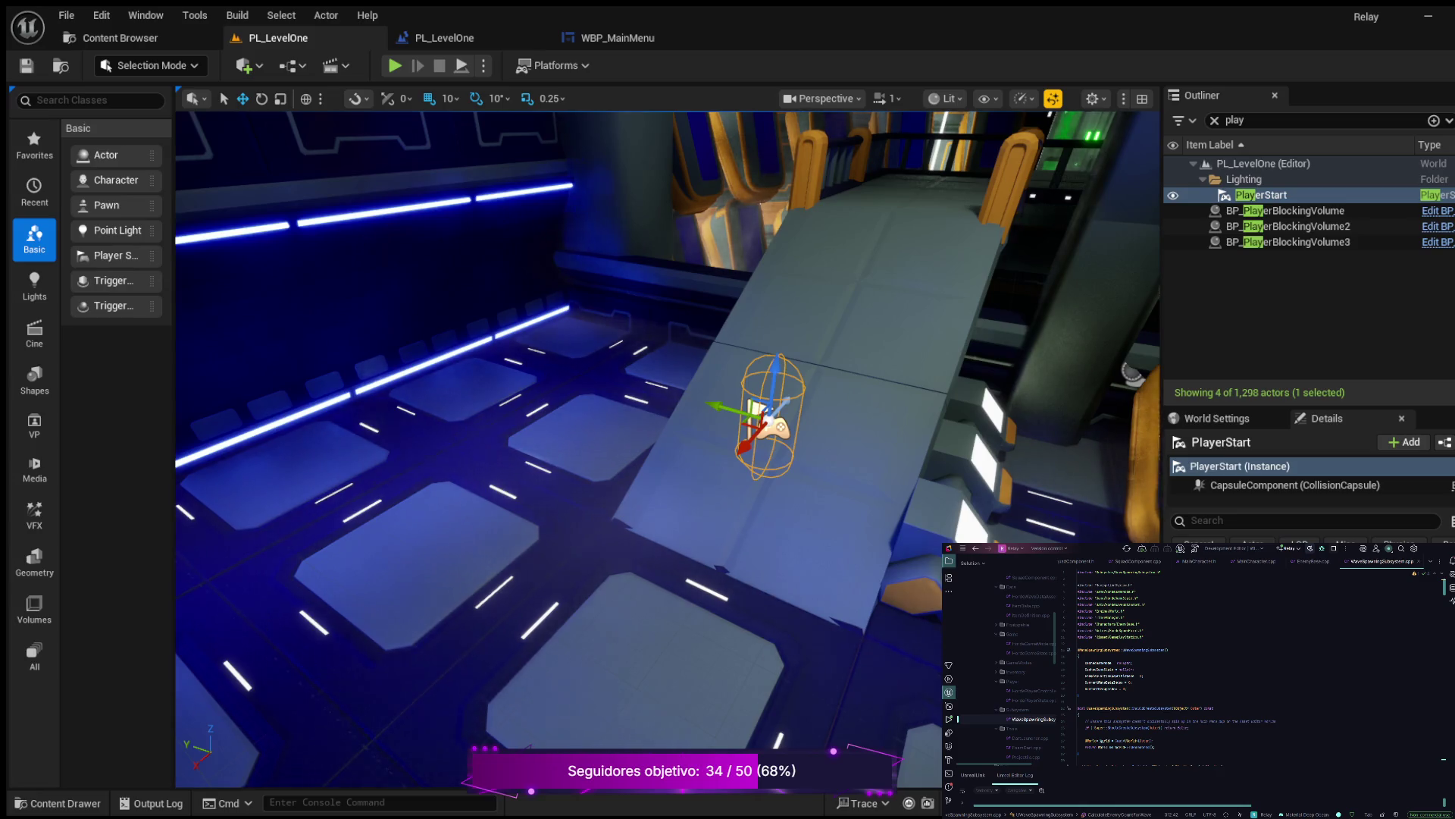
Check World Settings for the default pawn and open BP_MainCharacter from the Content Drawer
left_click(1216, 418)
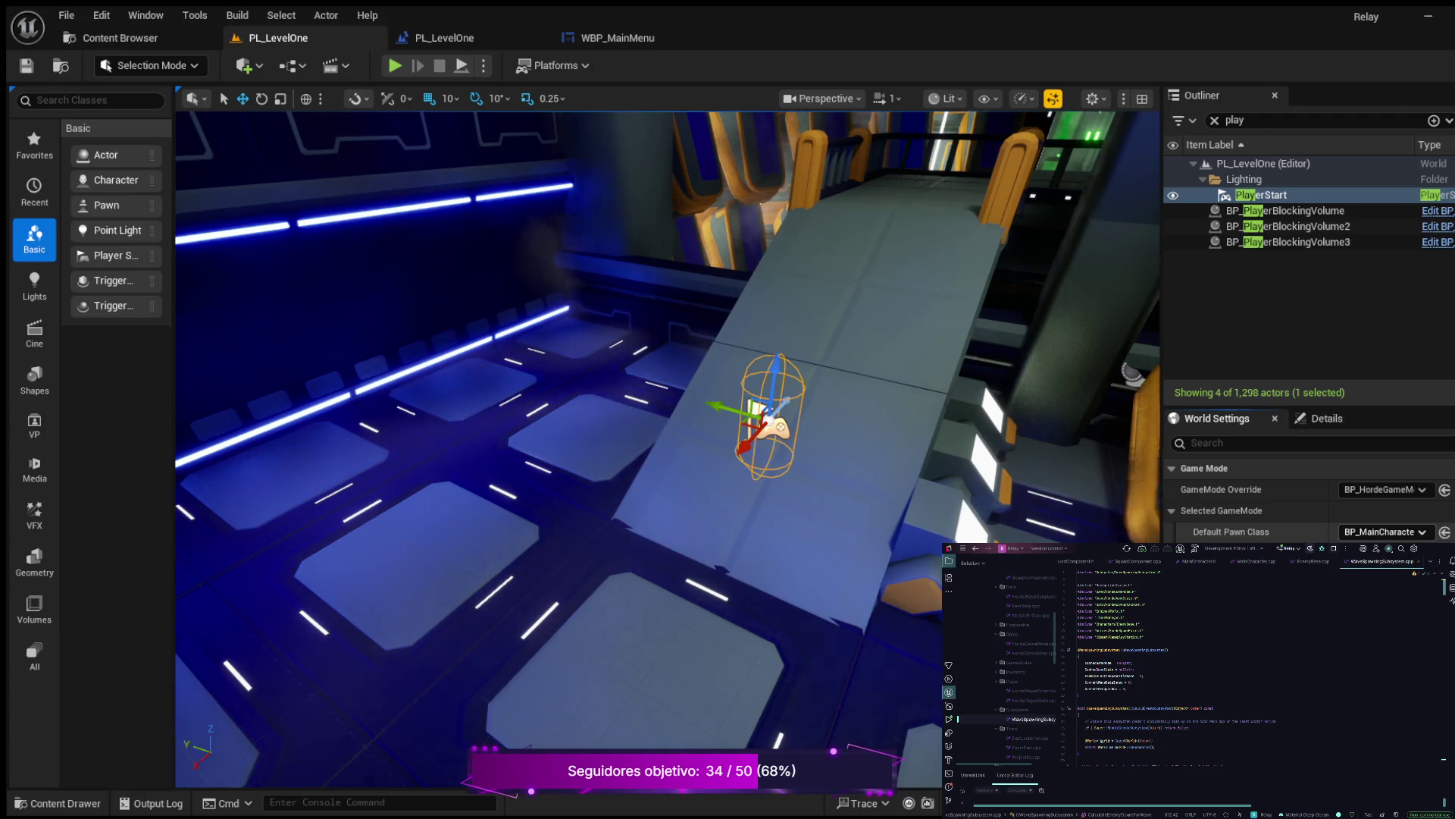
key("ctrl+space")
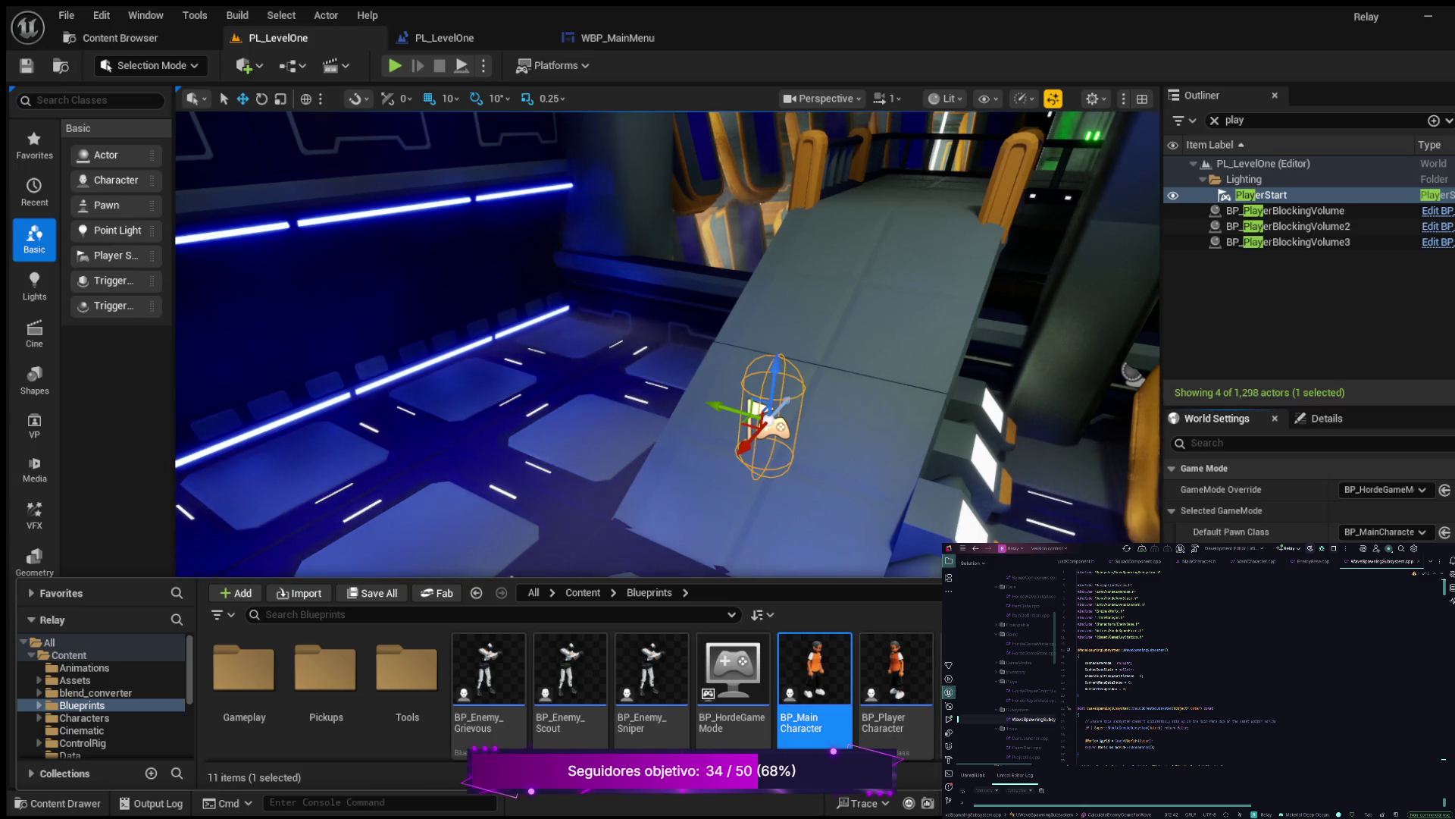
key("Return")
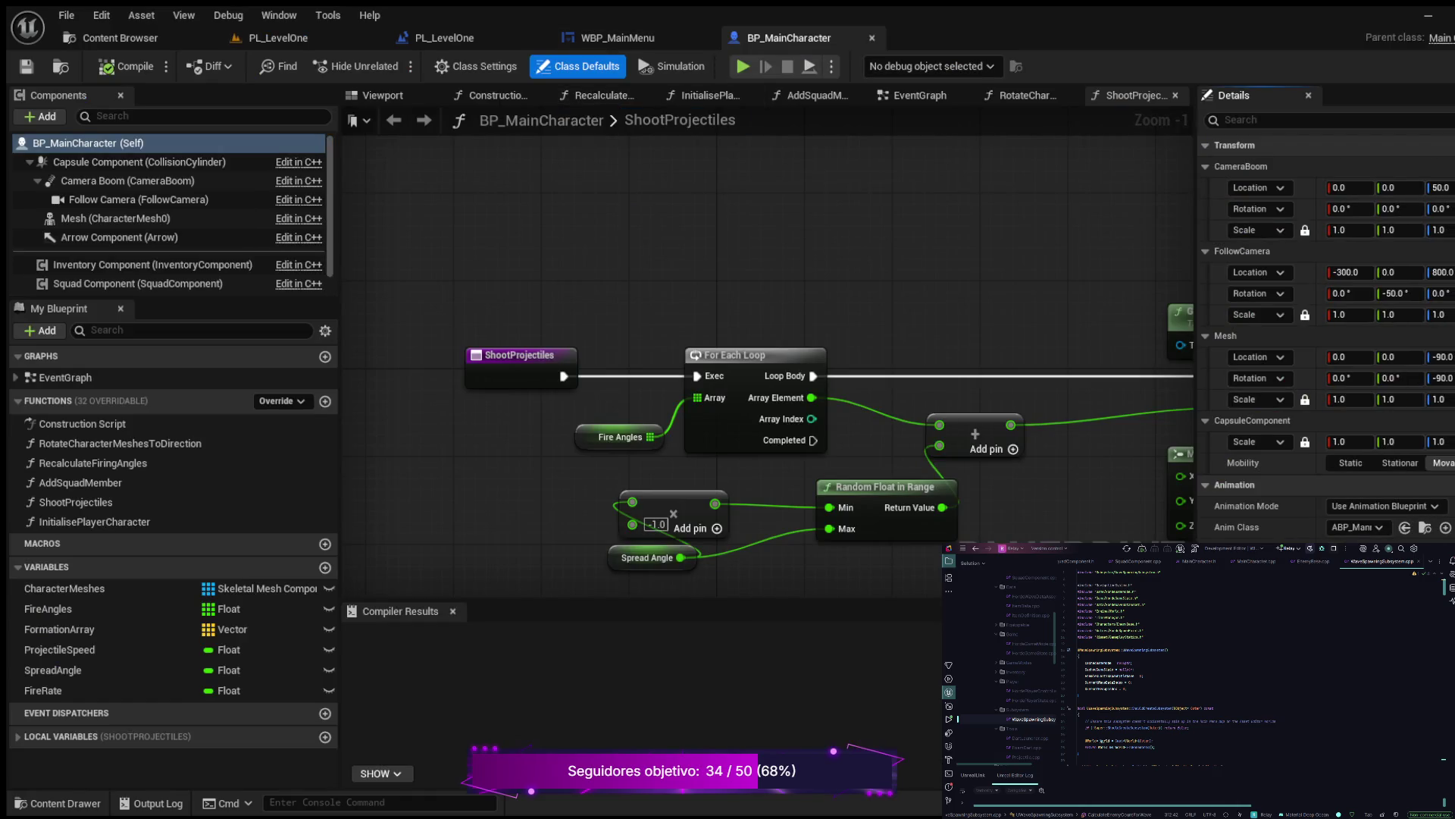
Review BP_MainCharacter's capsule component and class defaults, then locate its ABP_Manny animation blueprint
left_click(139, 161)
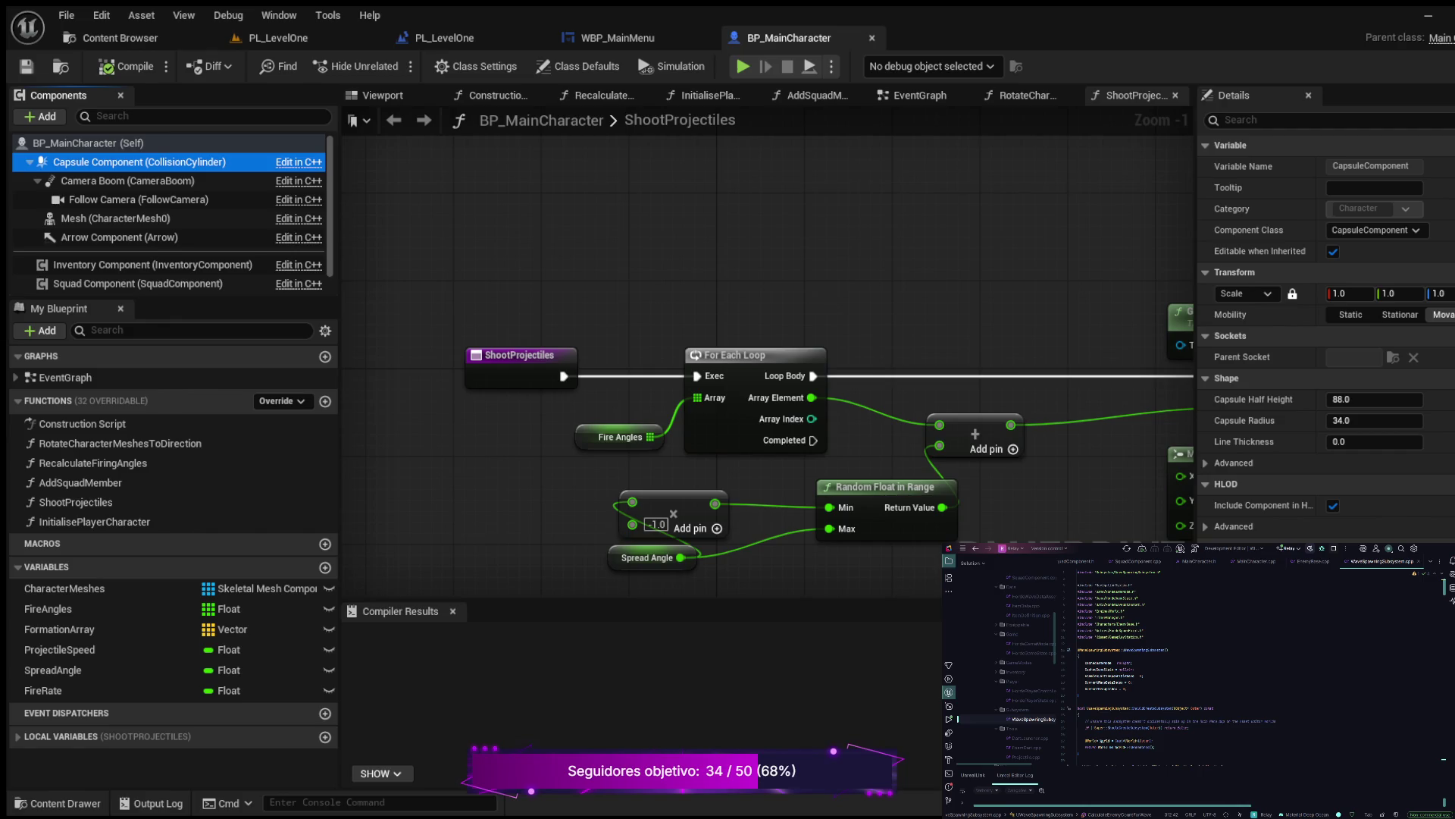
scroll(1326, 338, "down", 10)
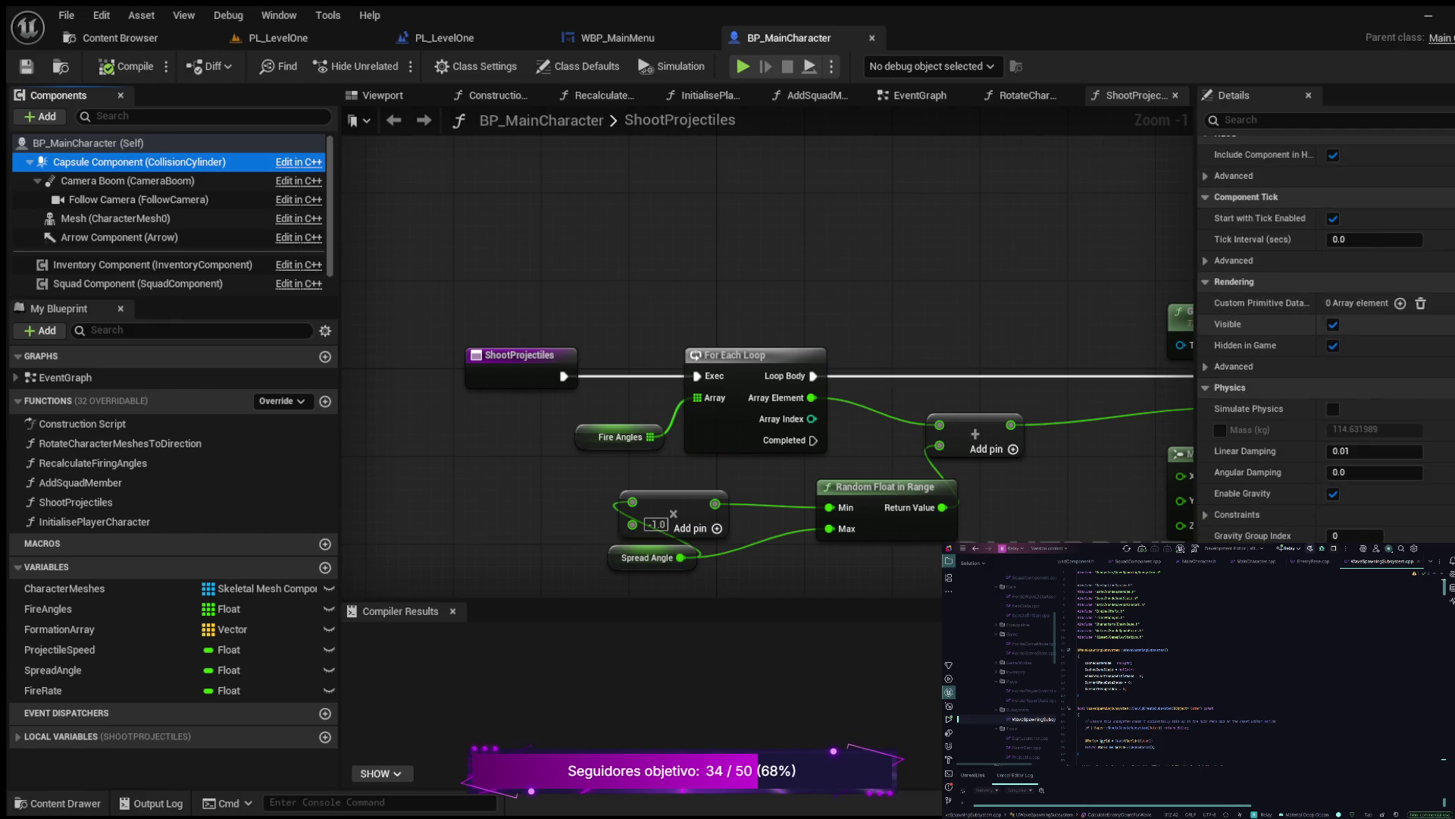
scroll(1326, 338, "down", 10)
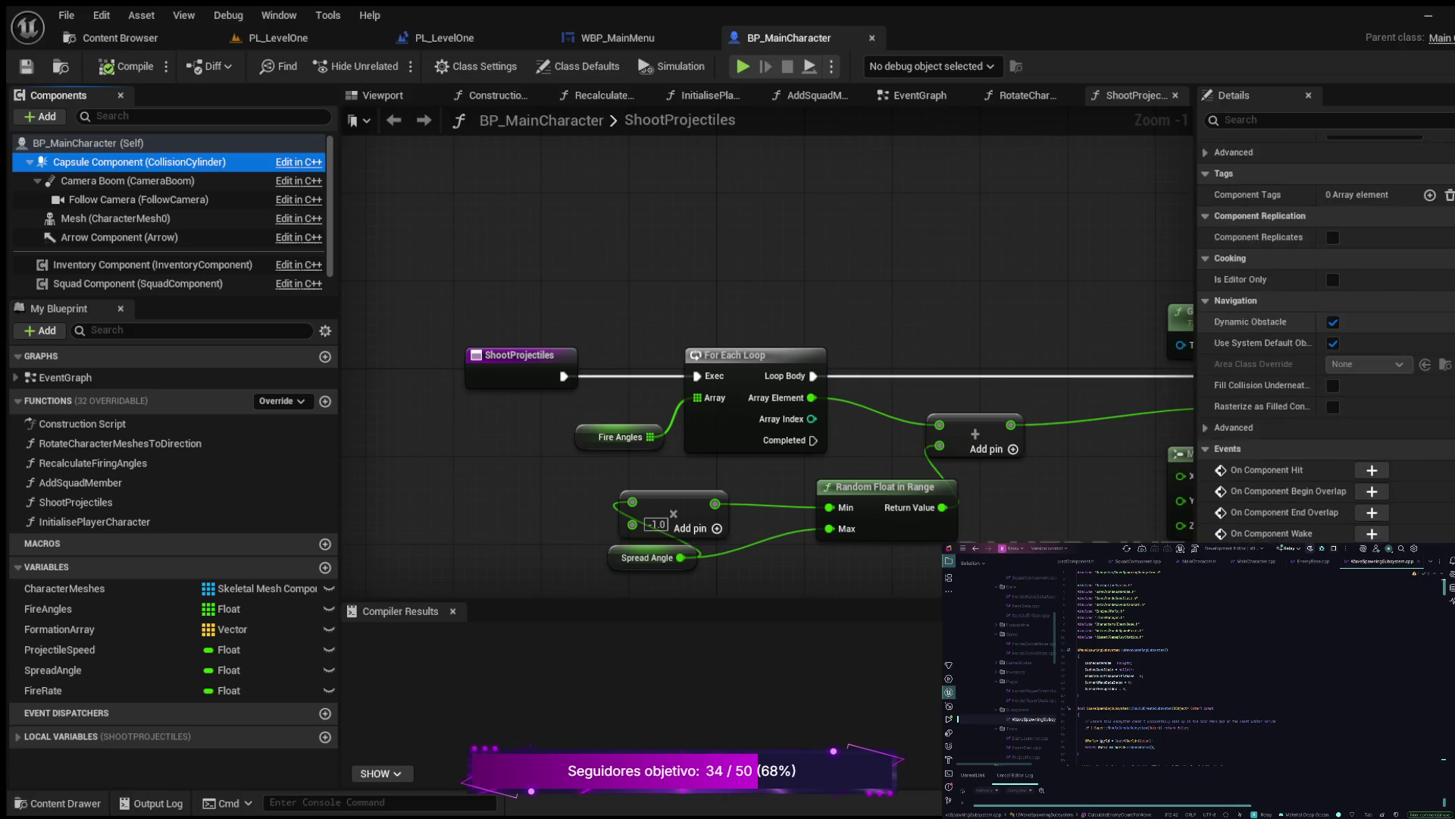
left_click(87, 142)
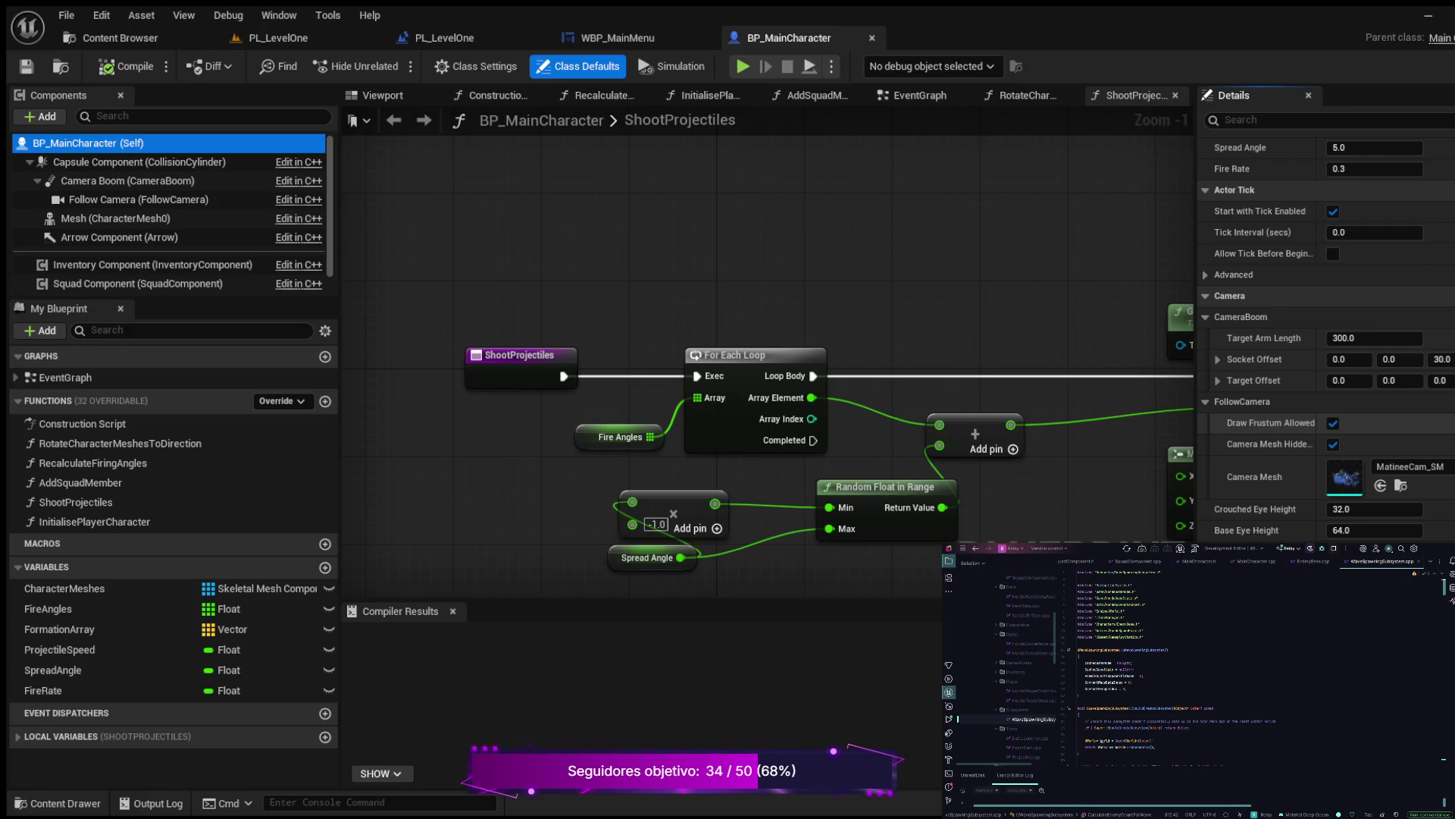
scroll(1326, 338, "up", 1)
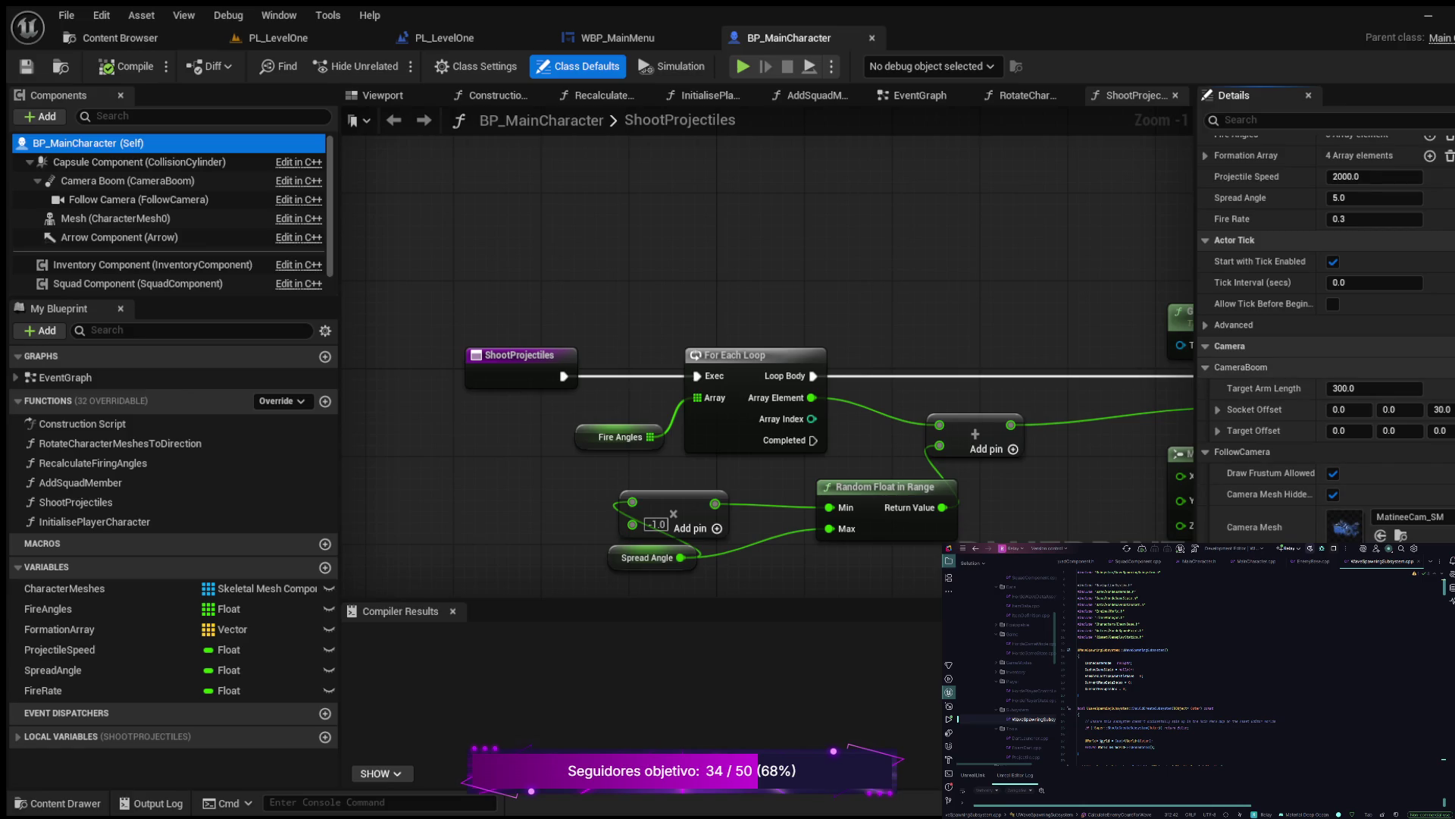
scroll(1326, 339, "down", 9)
scroll(1326, 339, "up", 10)
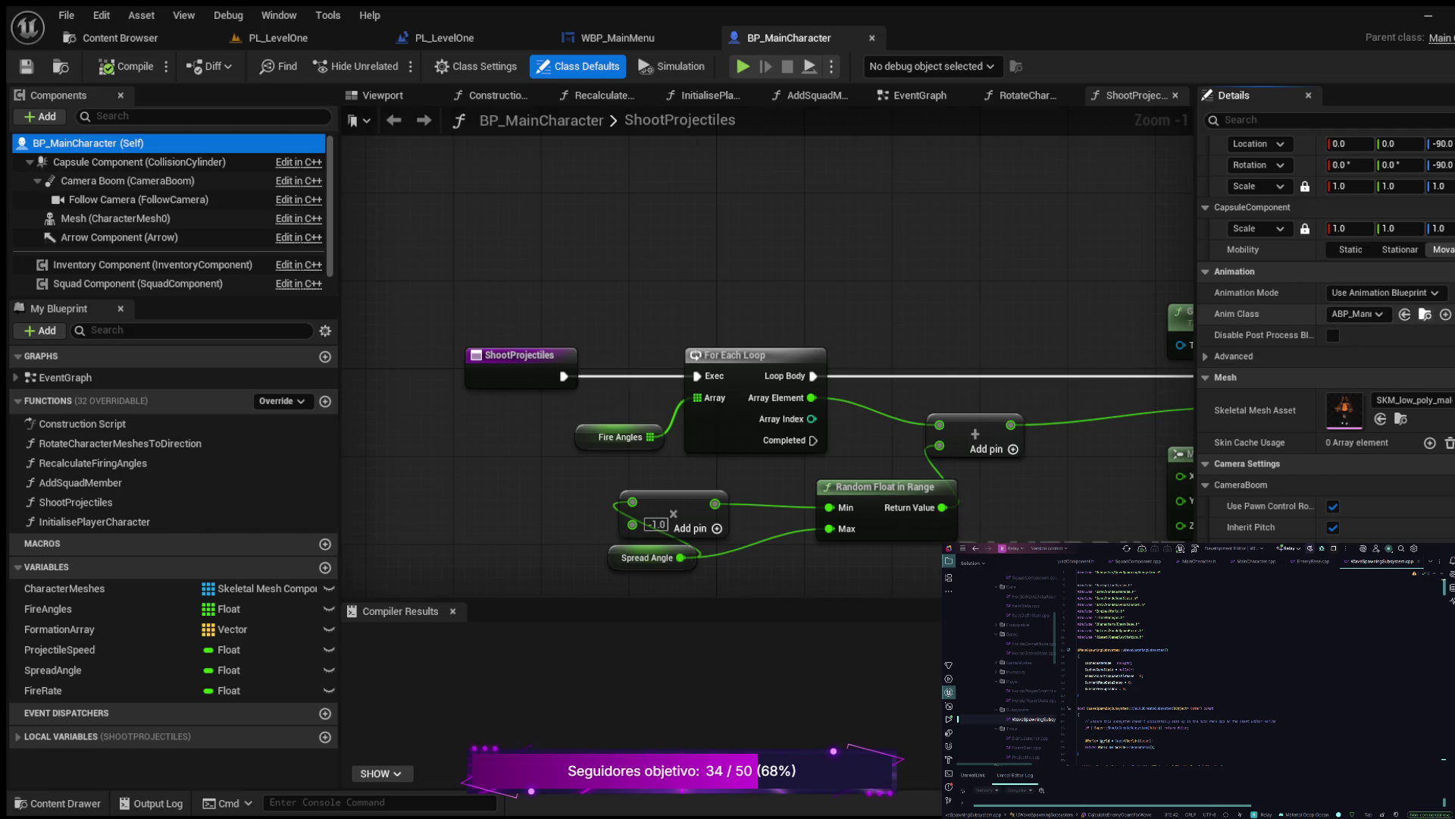
left_click(1425, 314)
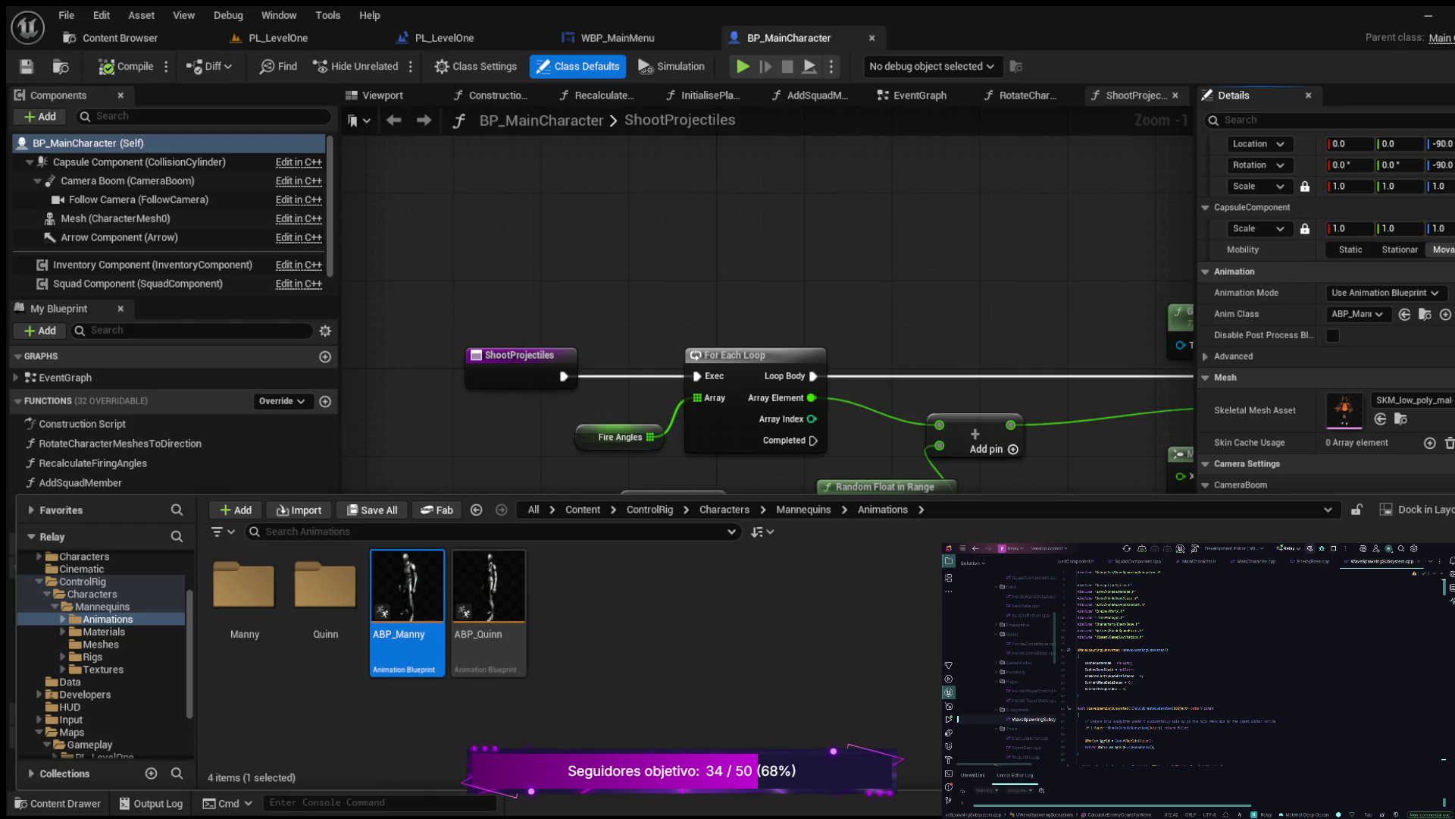
Close the BP_MainCharacter, WBP_MainMenu and level blueprint editors and reopen the Content Drawer over the level
key("ctrl+space")
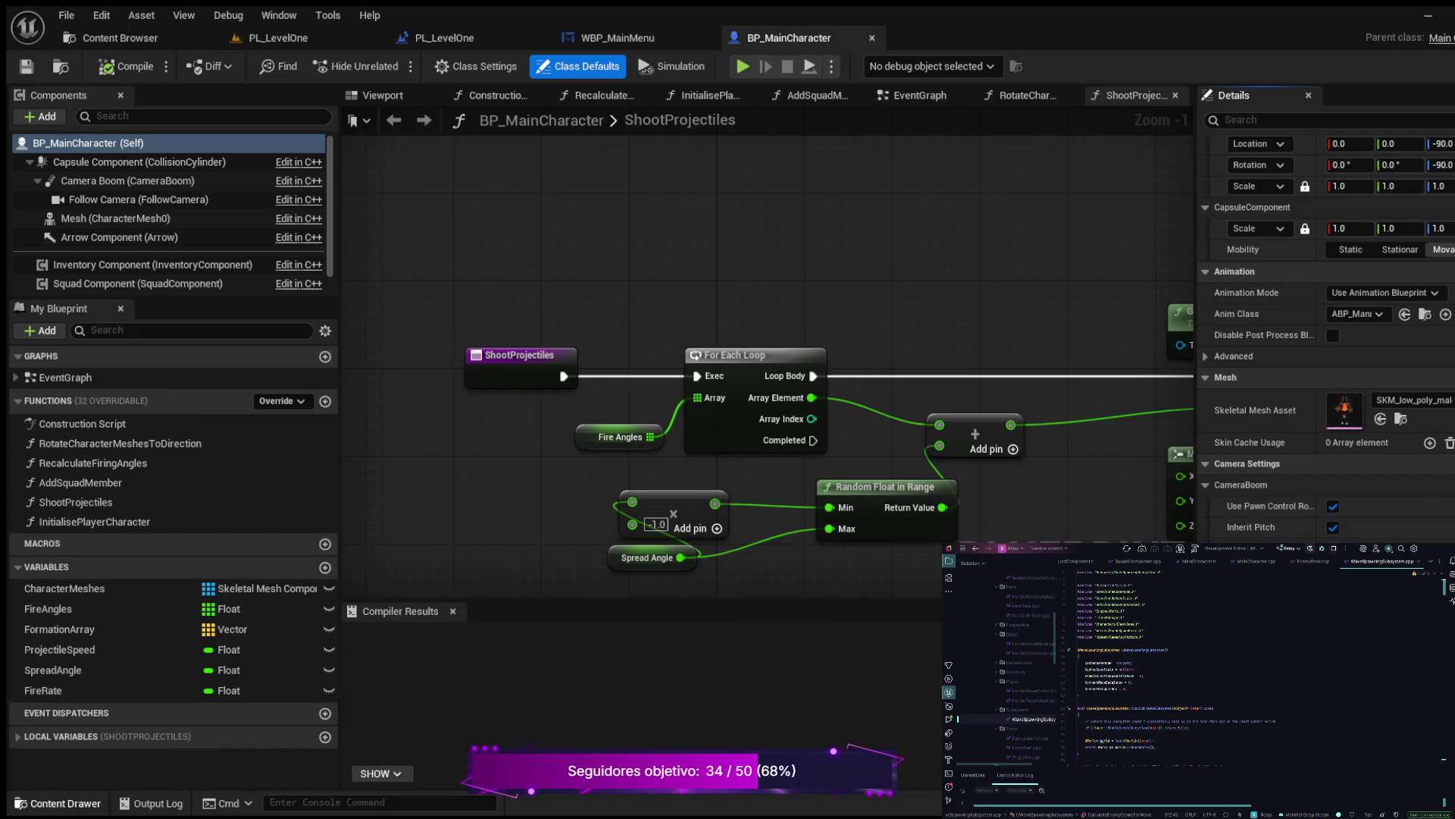
key("ctrl+space")
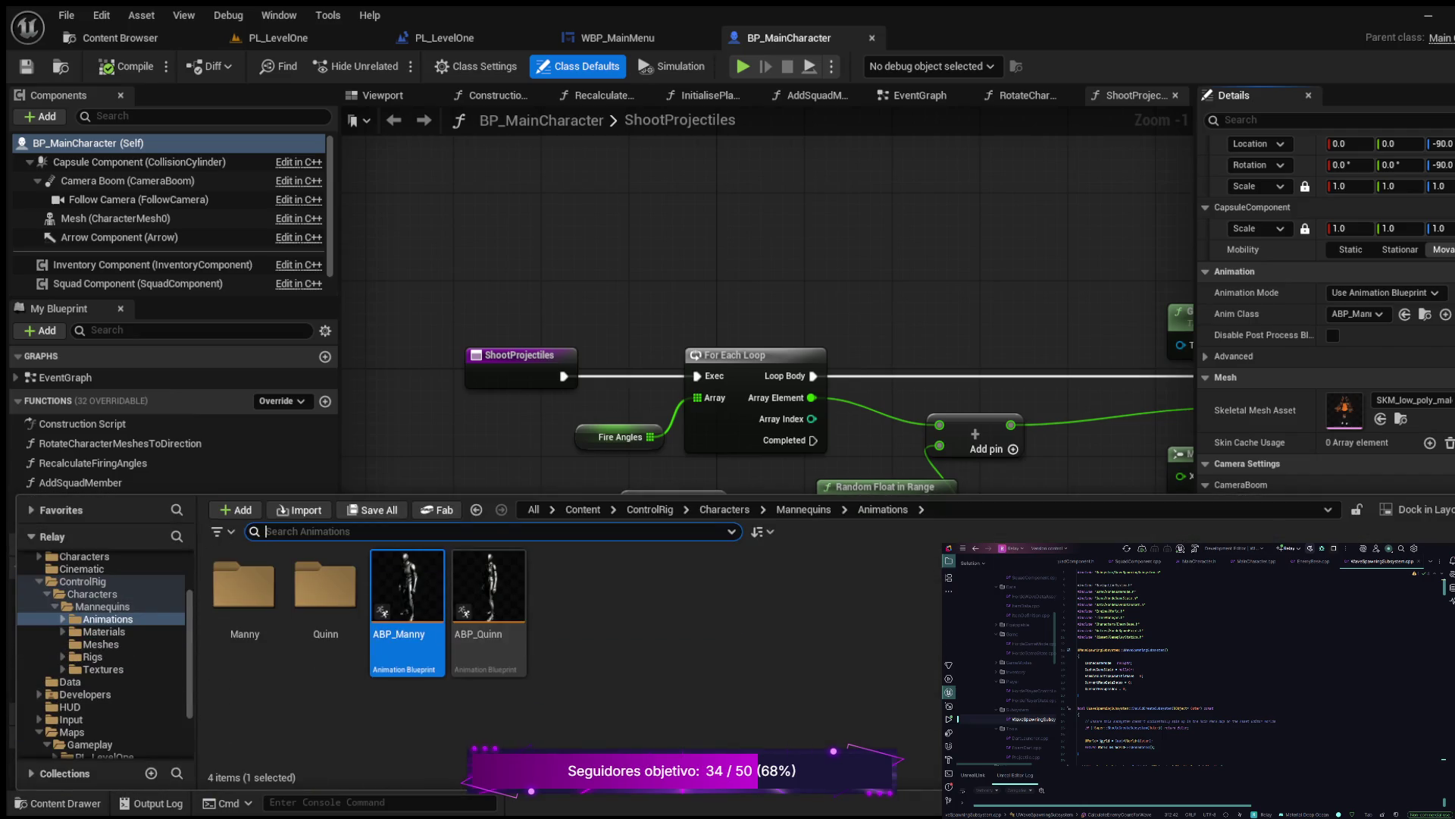
key("ctrl+w")
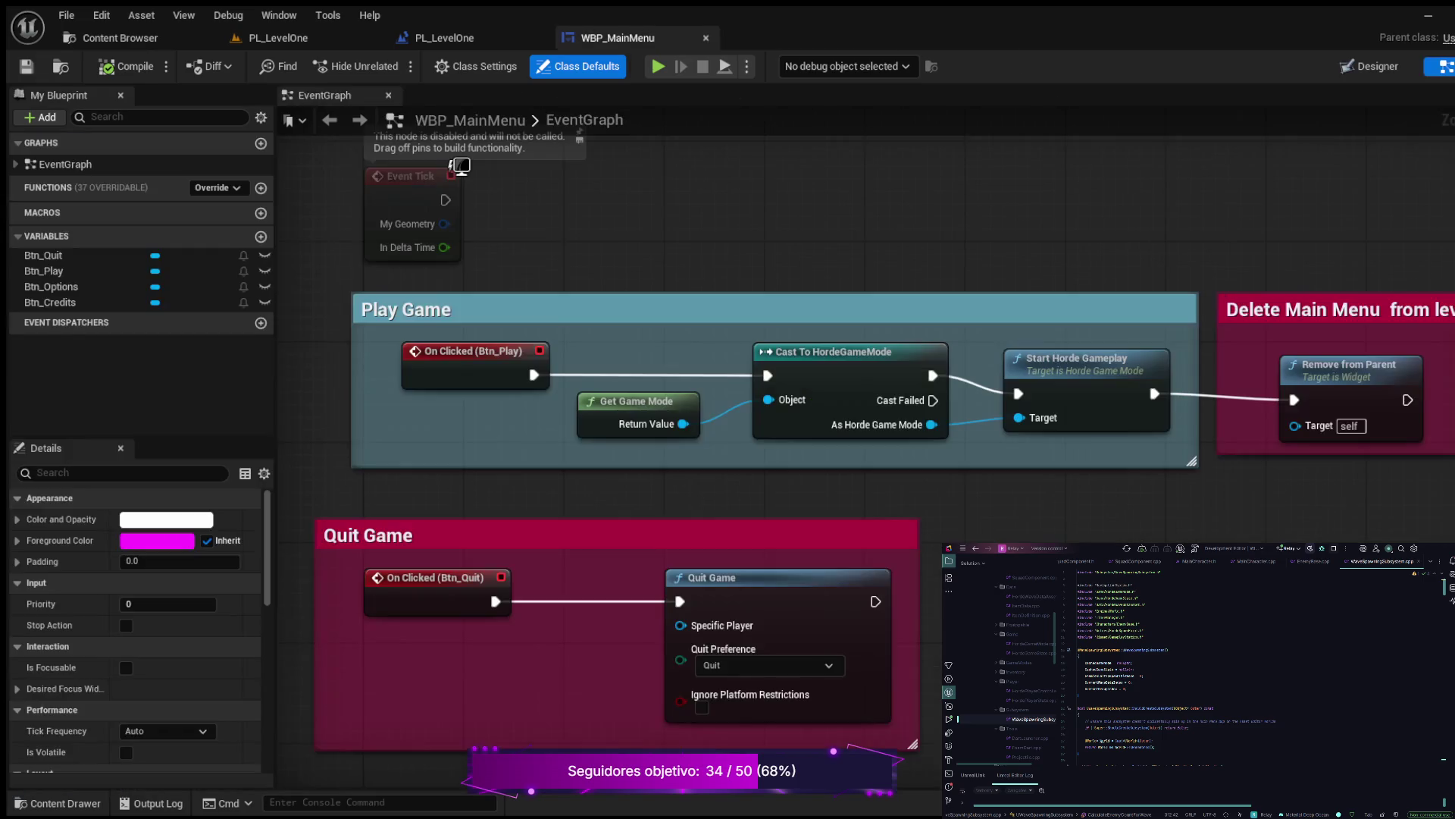
key("ctrl+w")
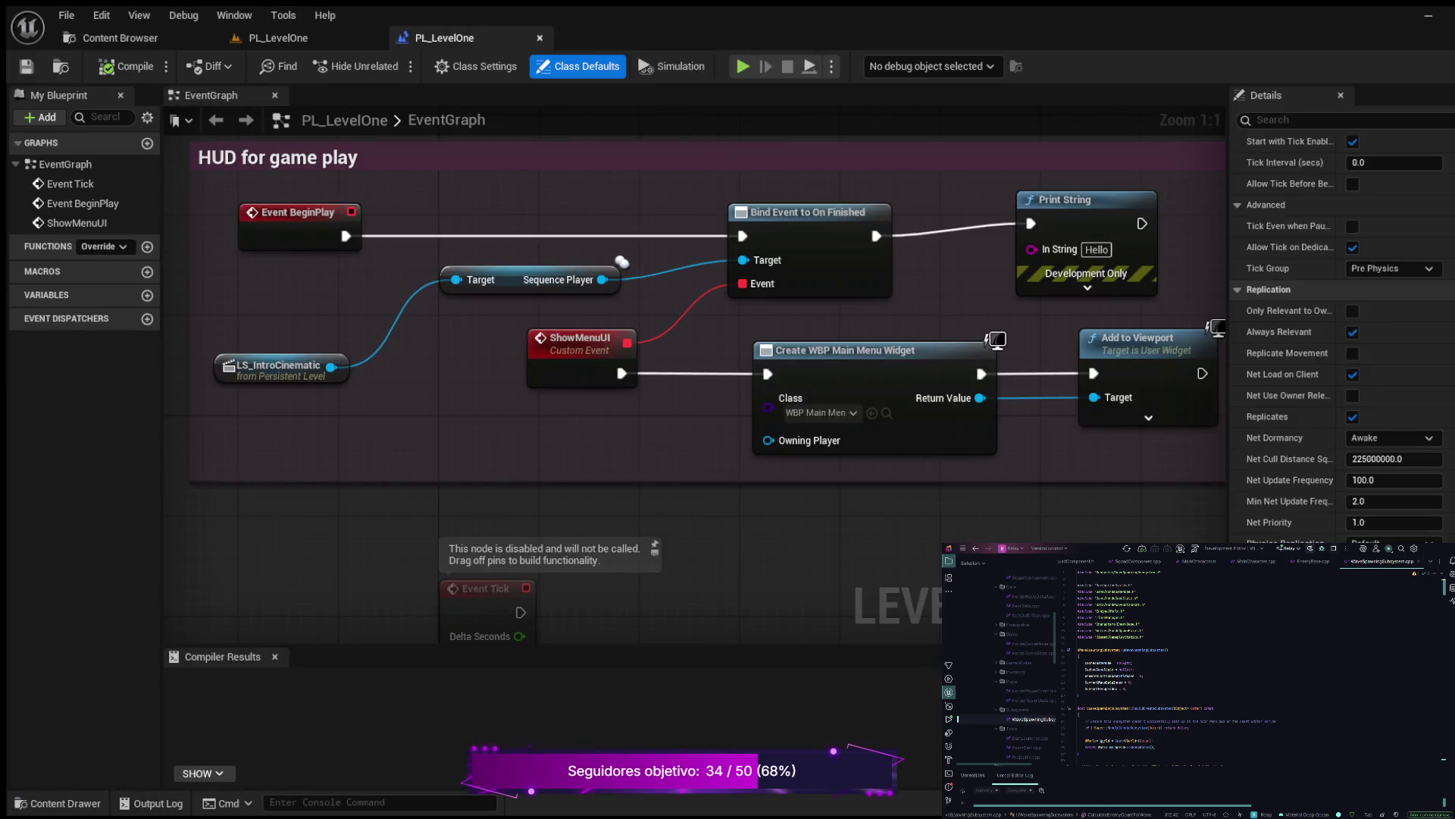
key("ctrl+w")
key("ctrl+space")
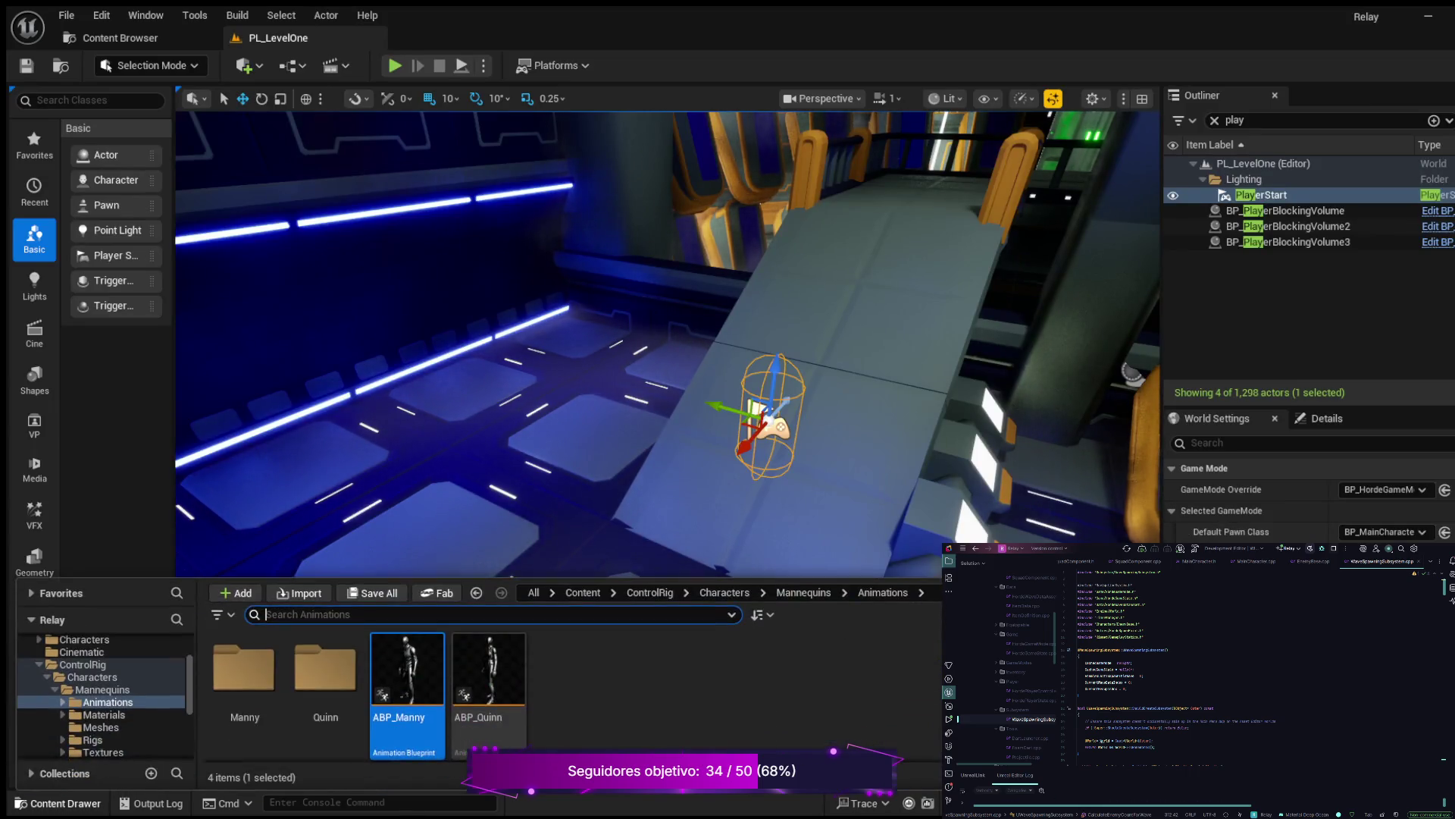
Browse the Content Drawer to Content > Maps and open the Lvl_Prototype level
scroll(104, 698, "up", 3)
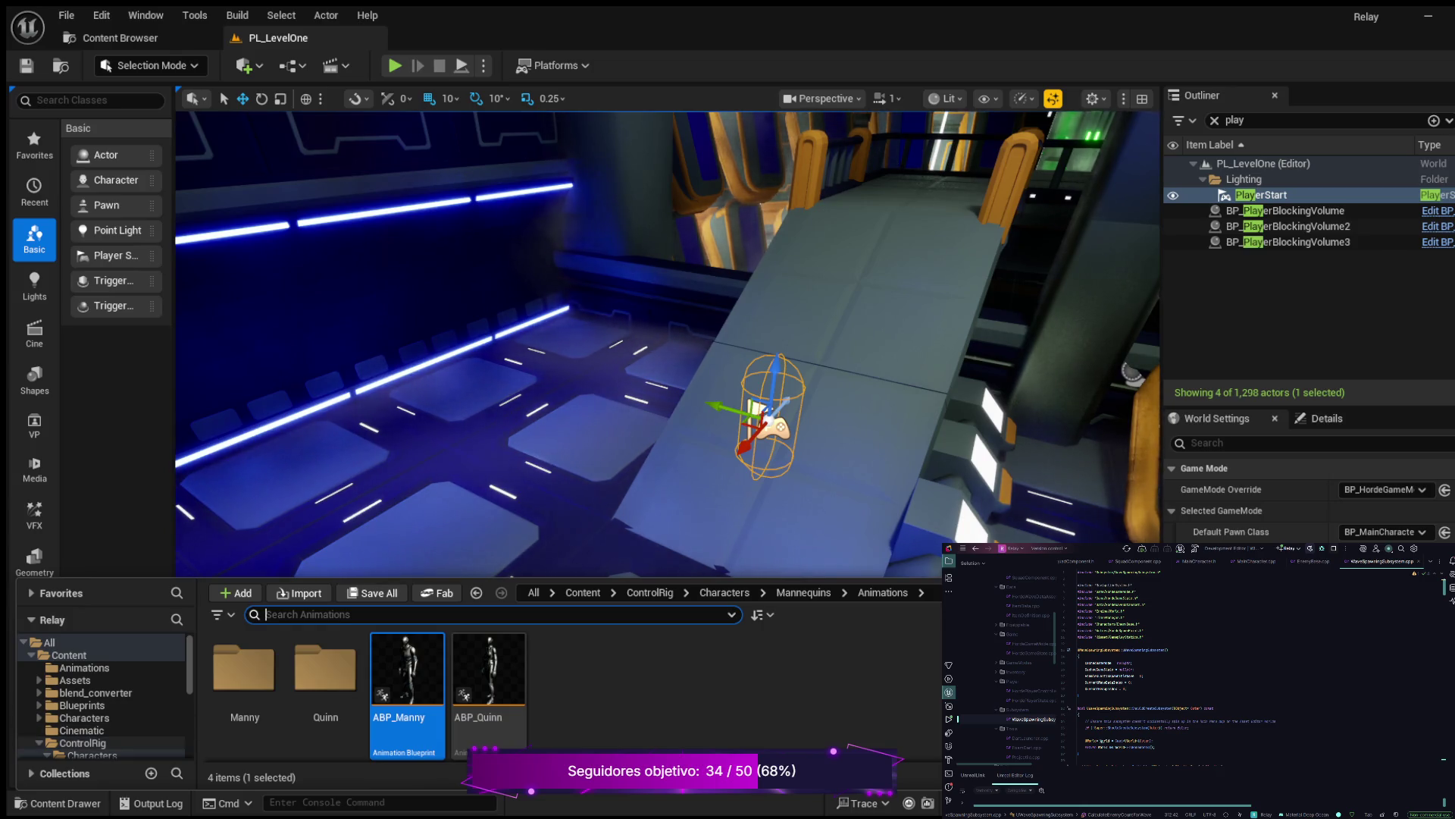
left_click(82, 705)
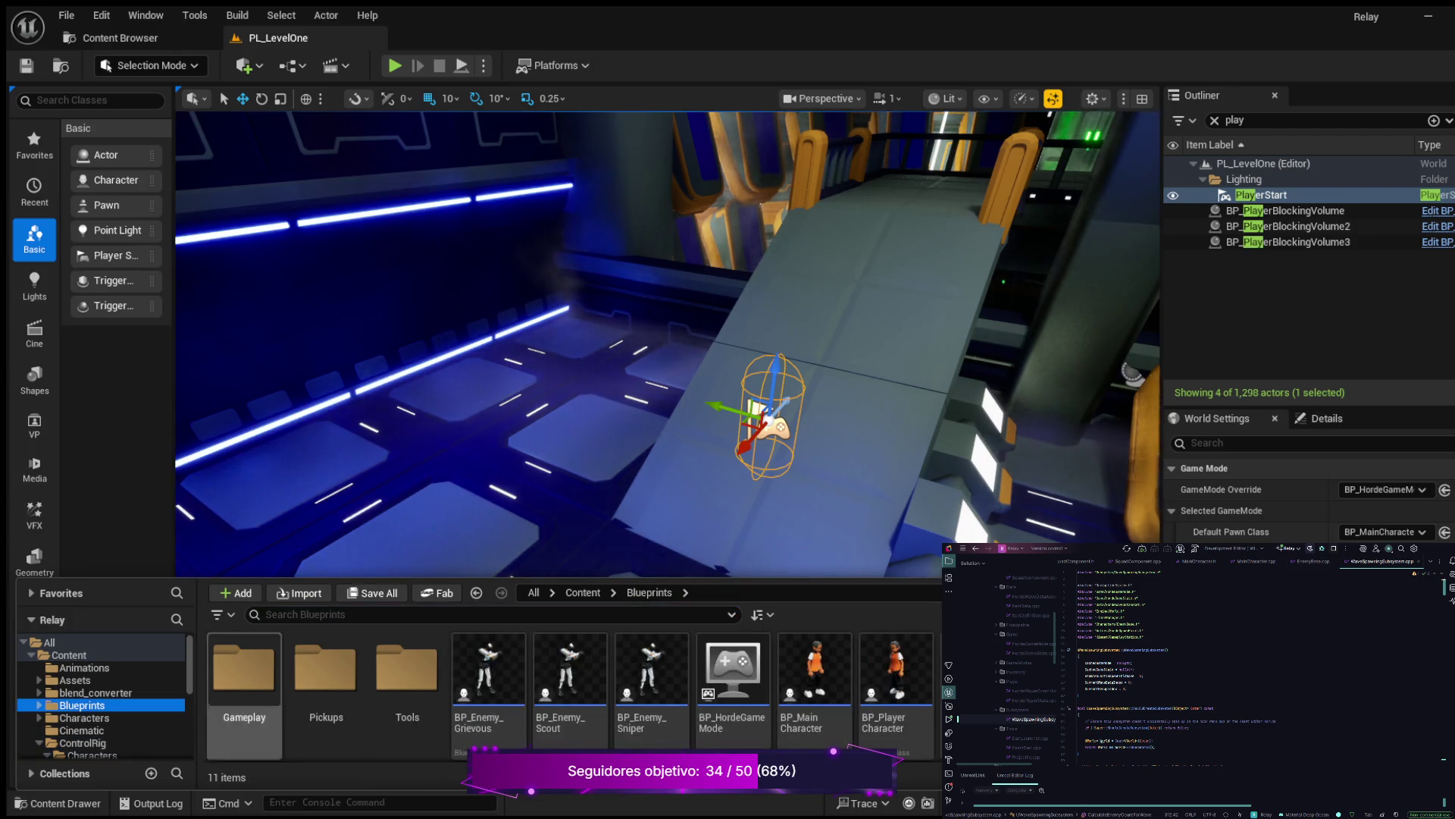
scroll(104, 697, "down", 2)
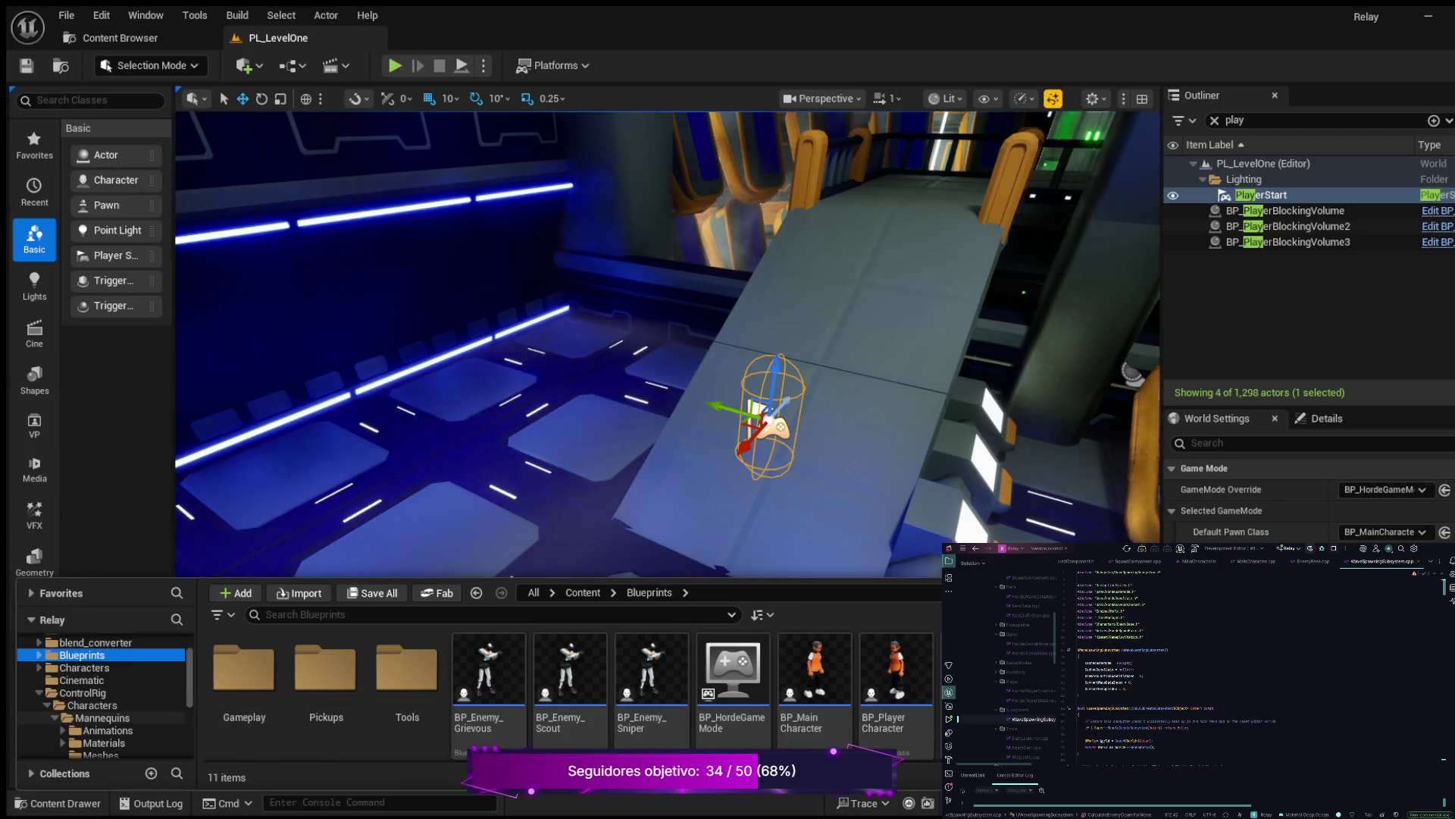
scroll(105, 697, "down", 1)
scroll(104, 697, "down", 1)
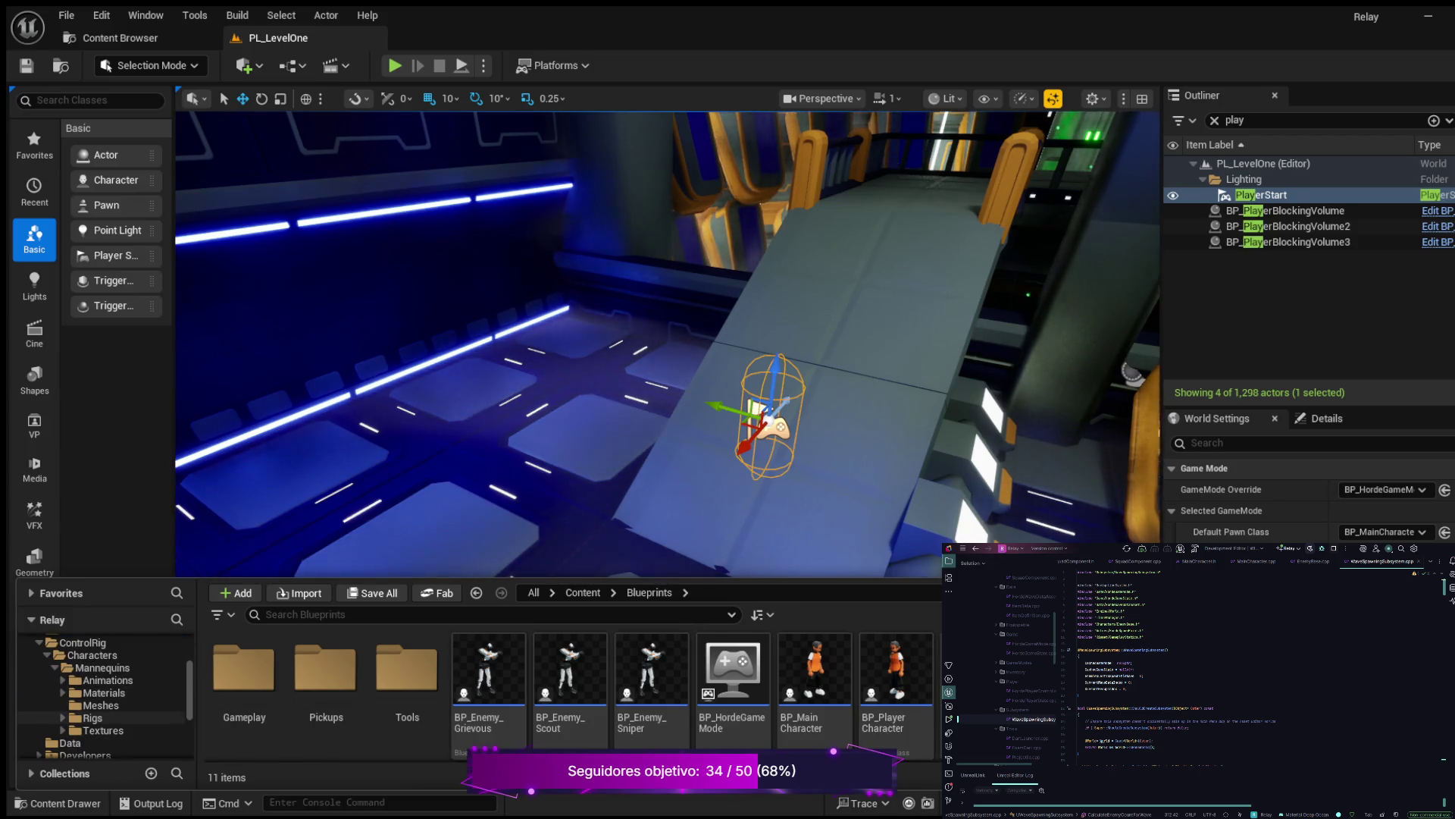
scroll(104, 698, "down", 1)
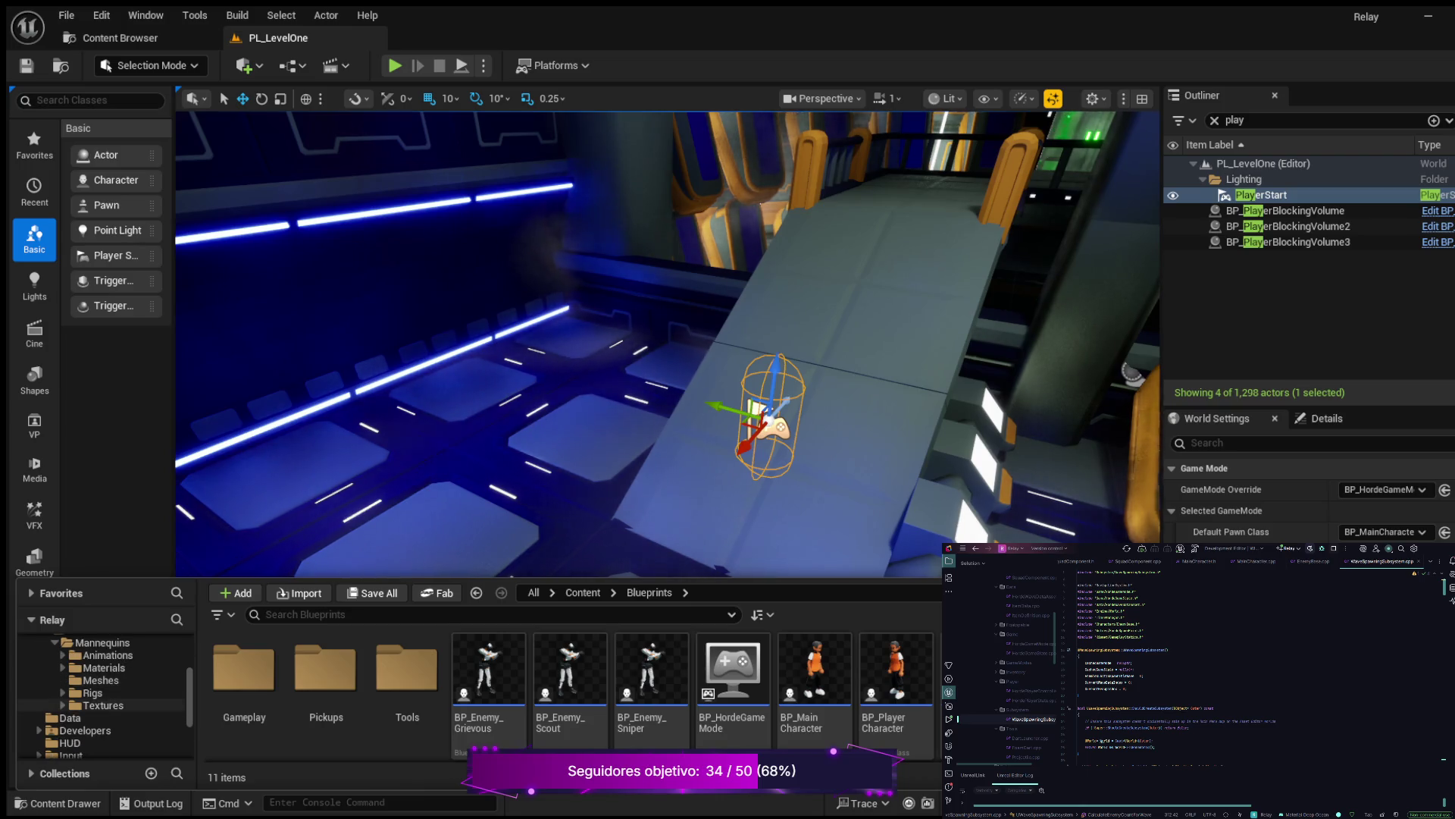
scroll(105, 697, "down", 1)
left_click(72, 743)
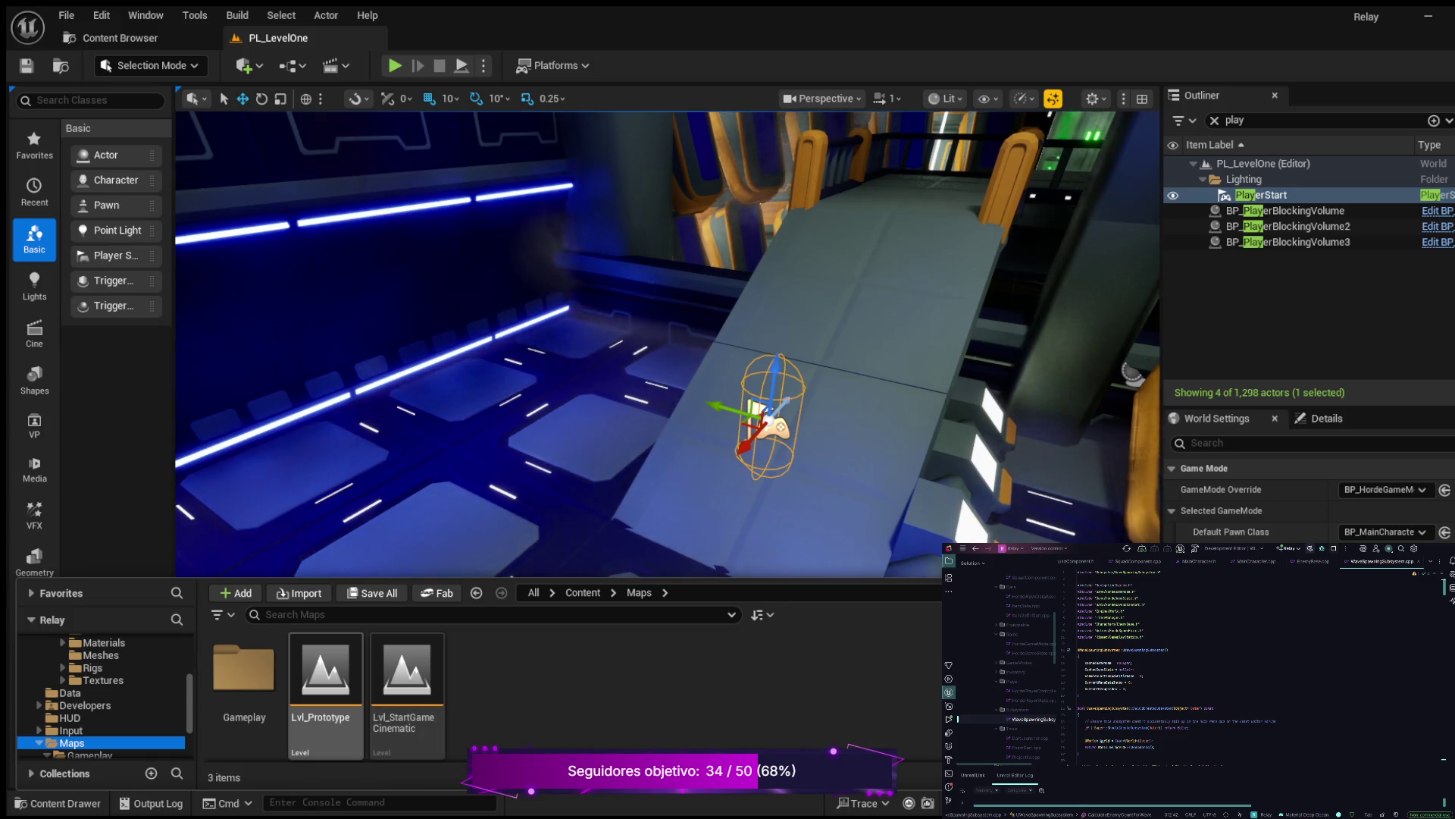
left_click(326, 683)
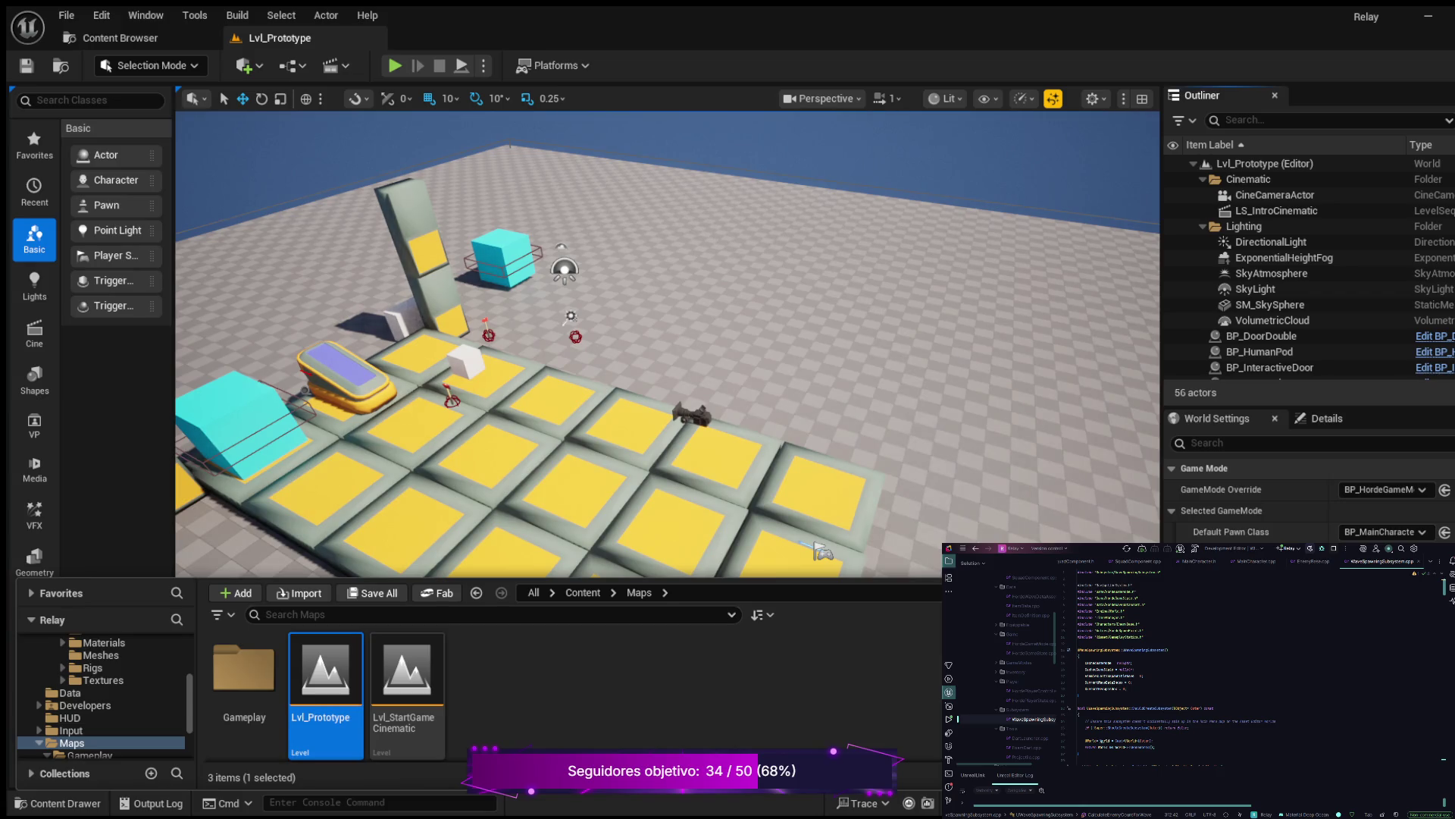
Play Lvl_Prototype in editor, inspect PlayerStart and RecastNavMesh-Default, then choose Play Game from the menu
key("alt+p")
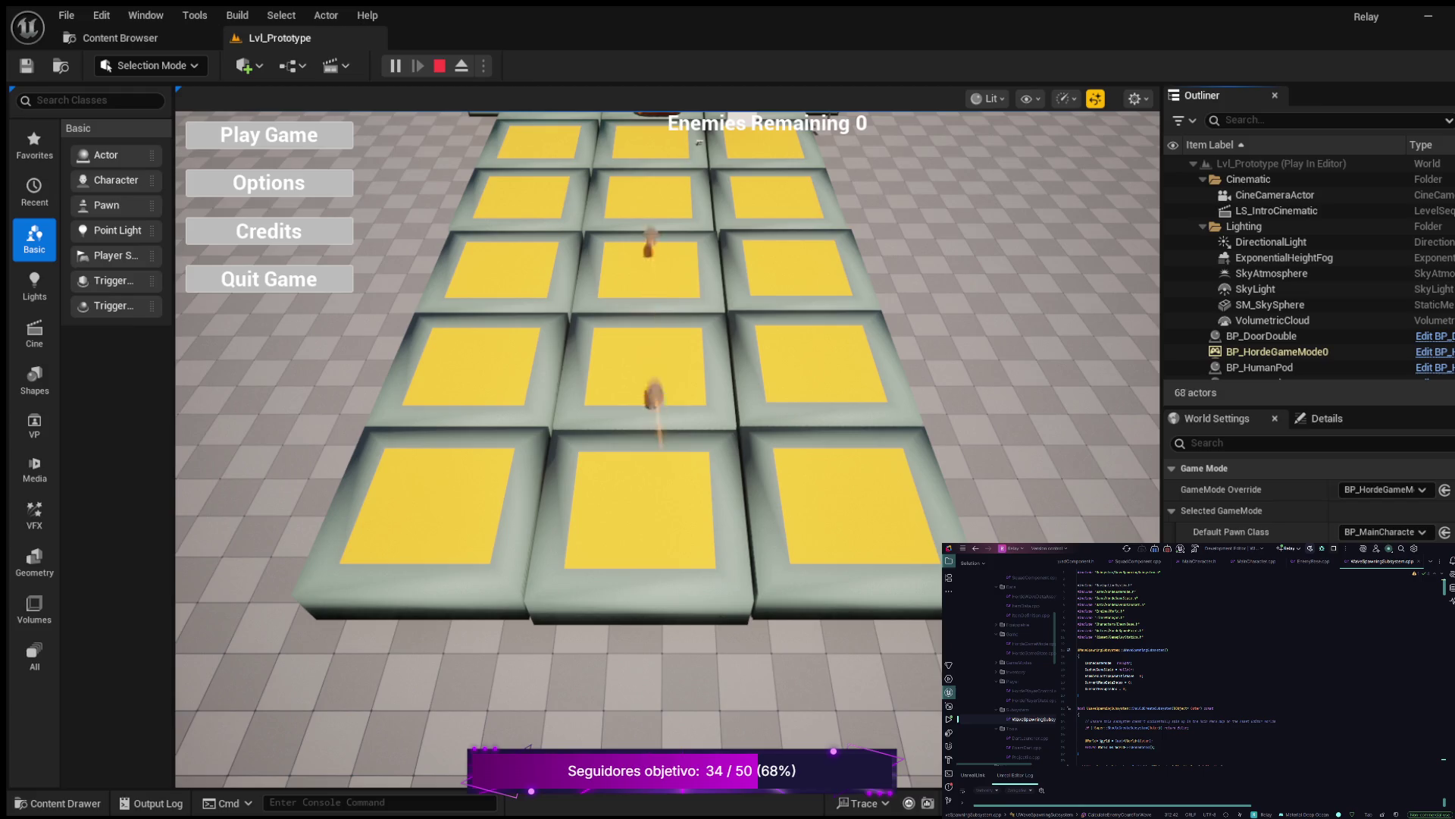
scroll(1288, 273, "down", 10)
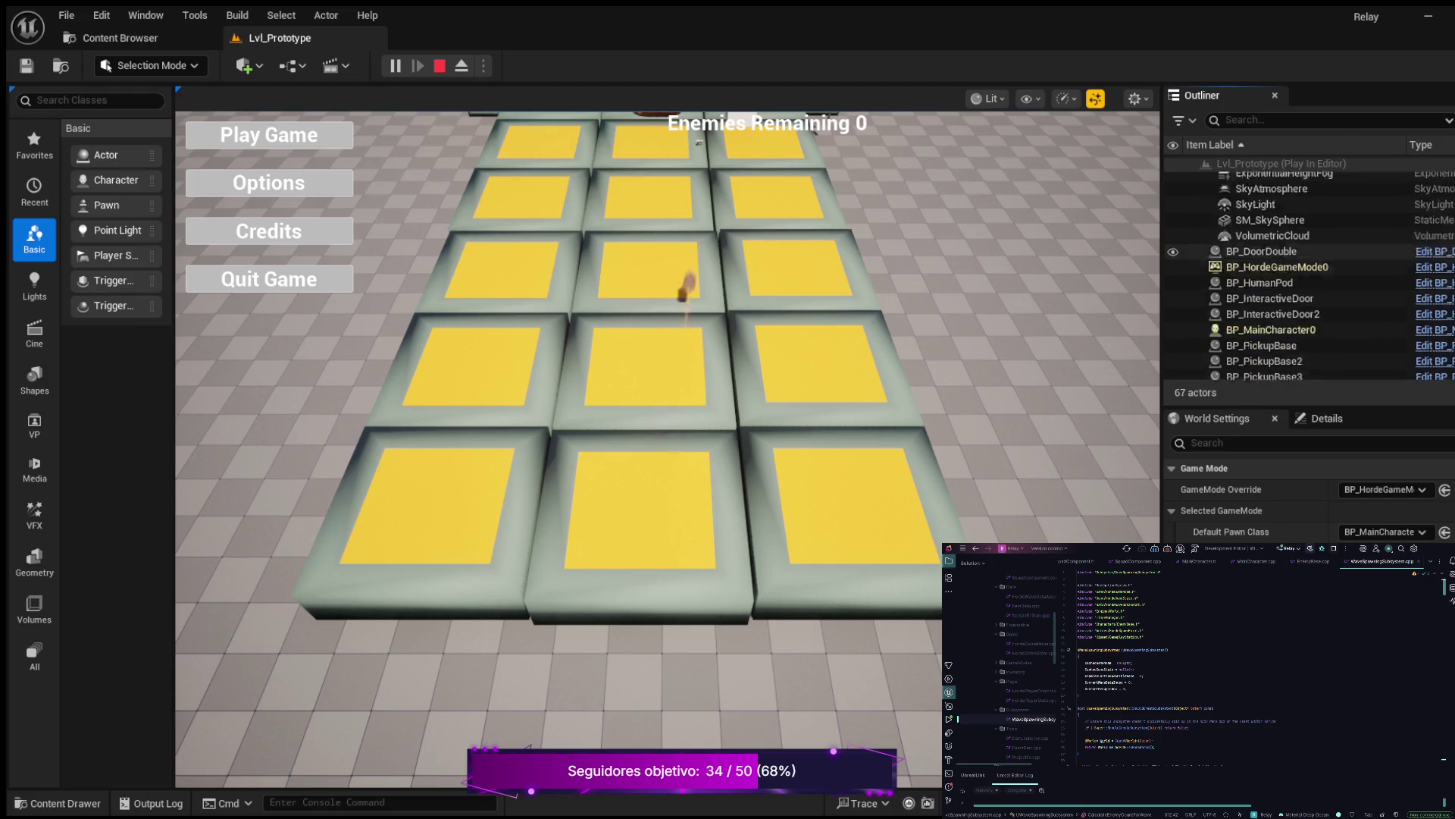
scroll(1309, 275, "down", 6)
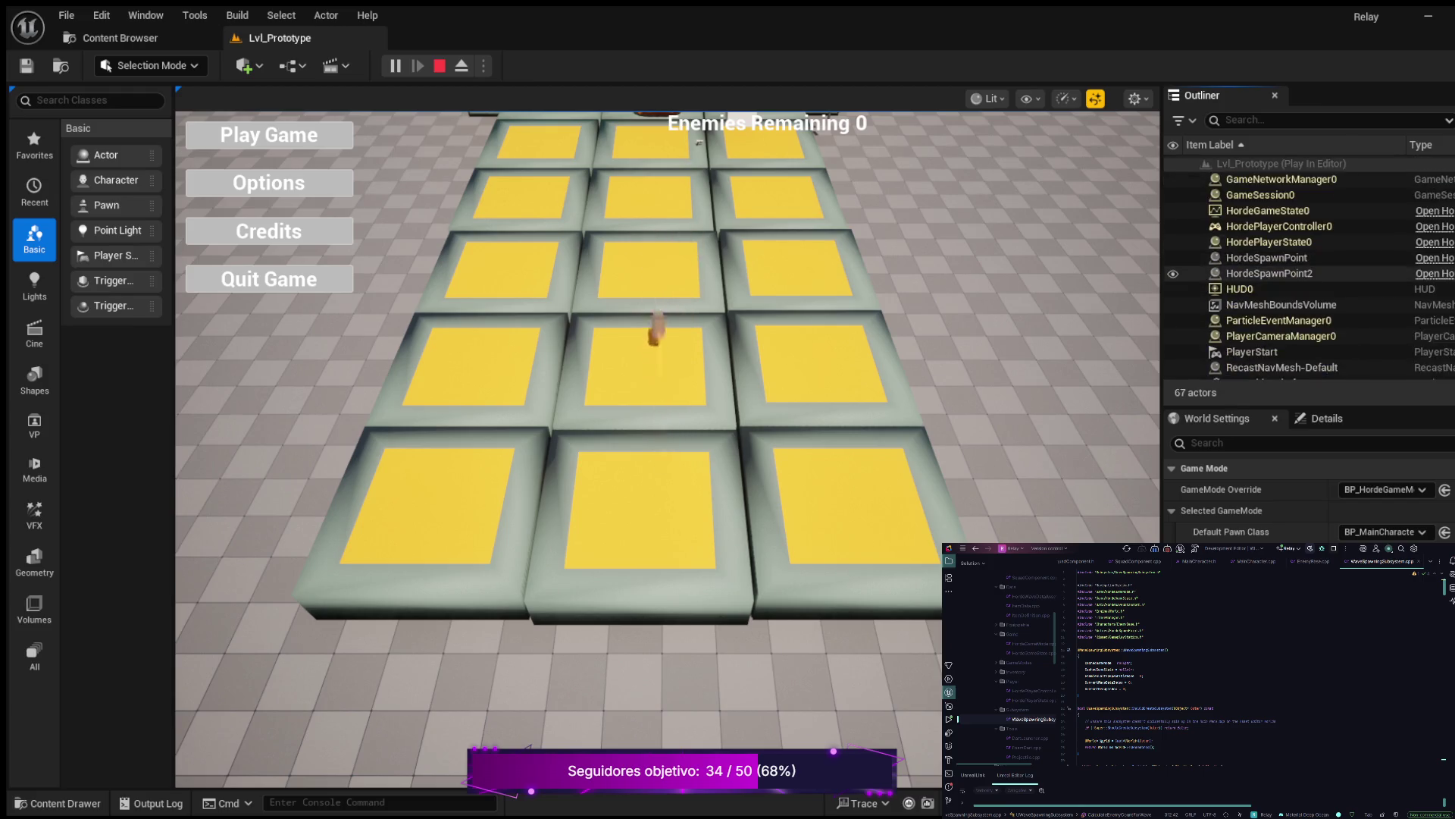
left_click(1252, 267)
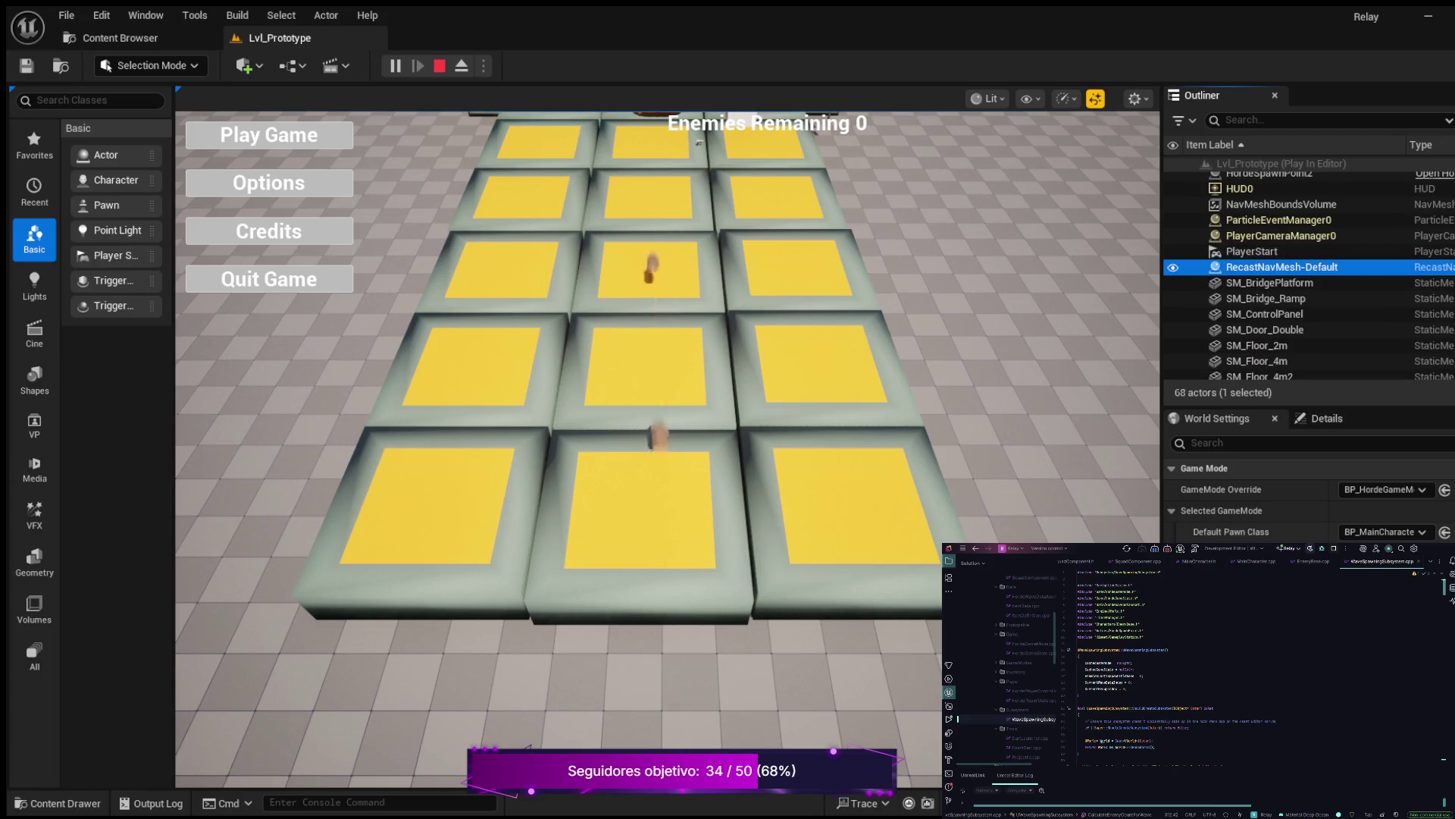
left_click(1281, 282)
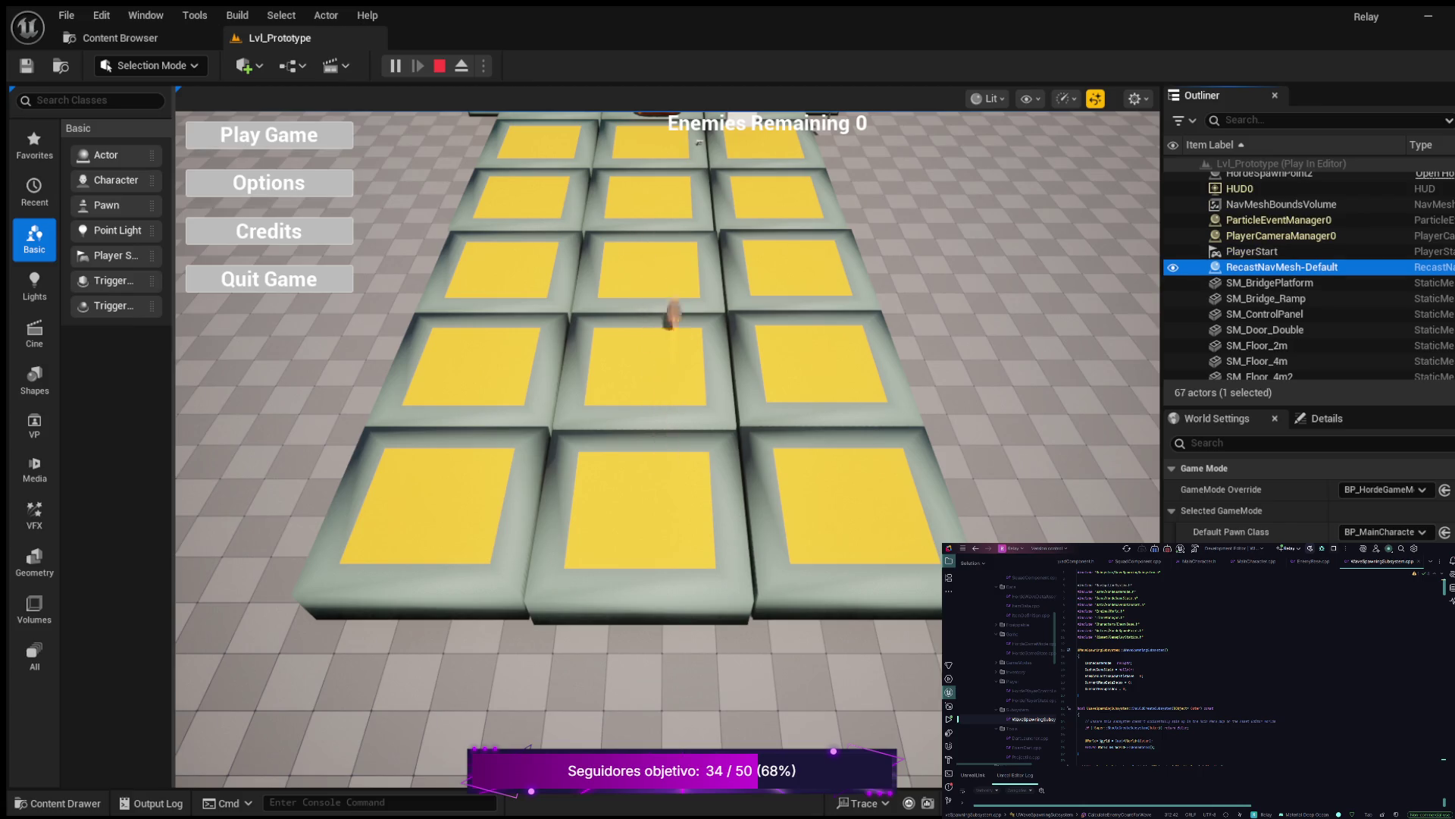
left_click(303, 243)
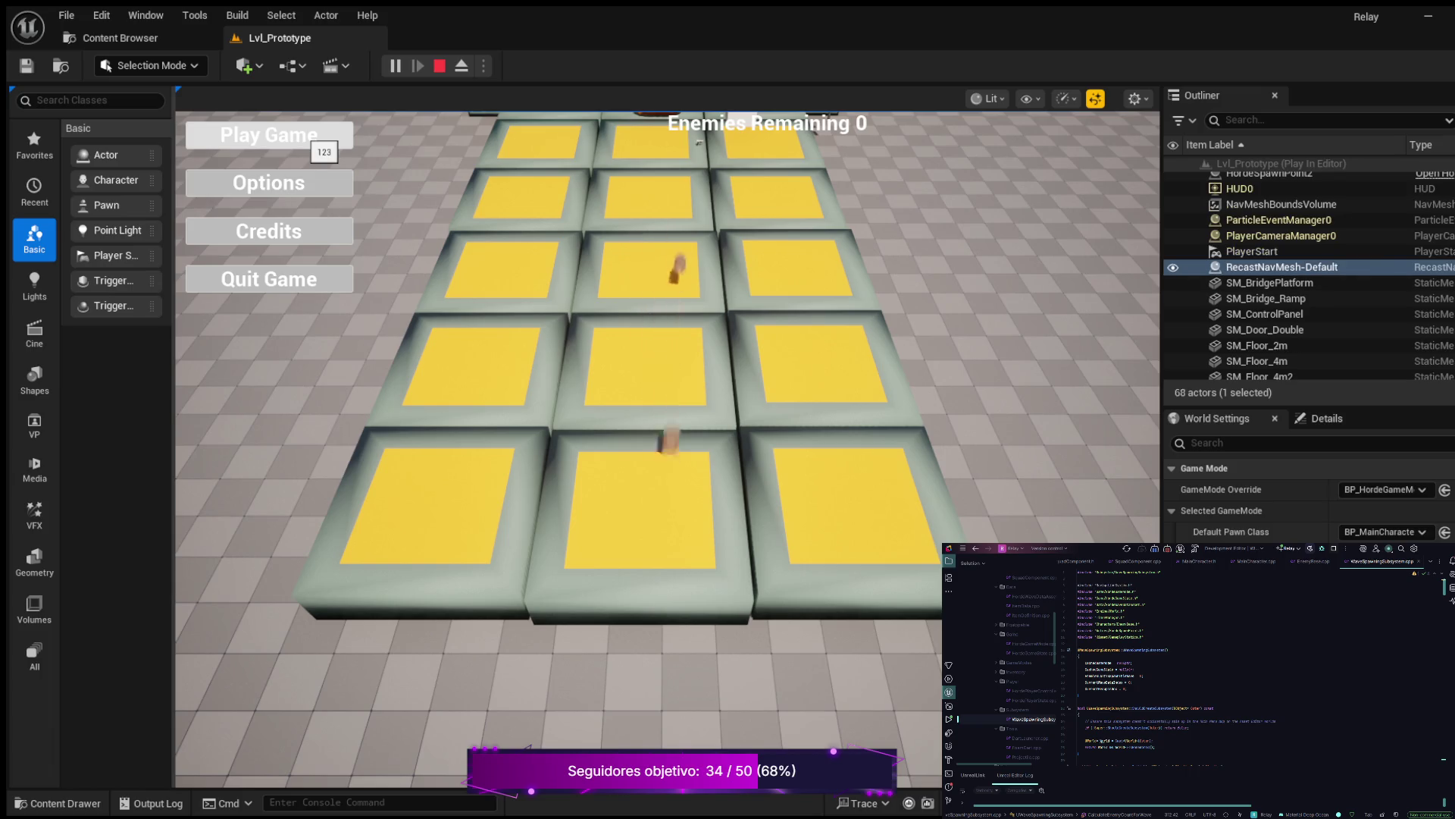
left_click(270, 135)
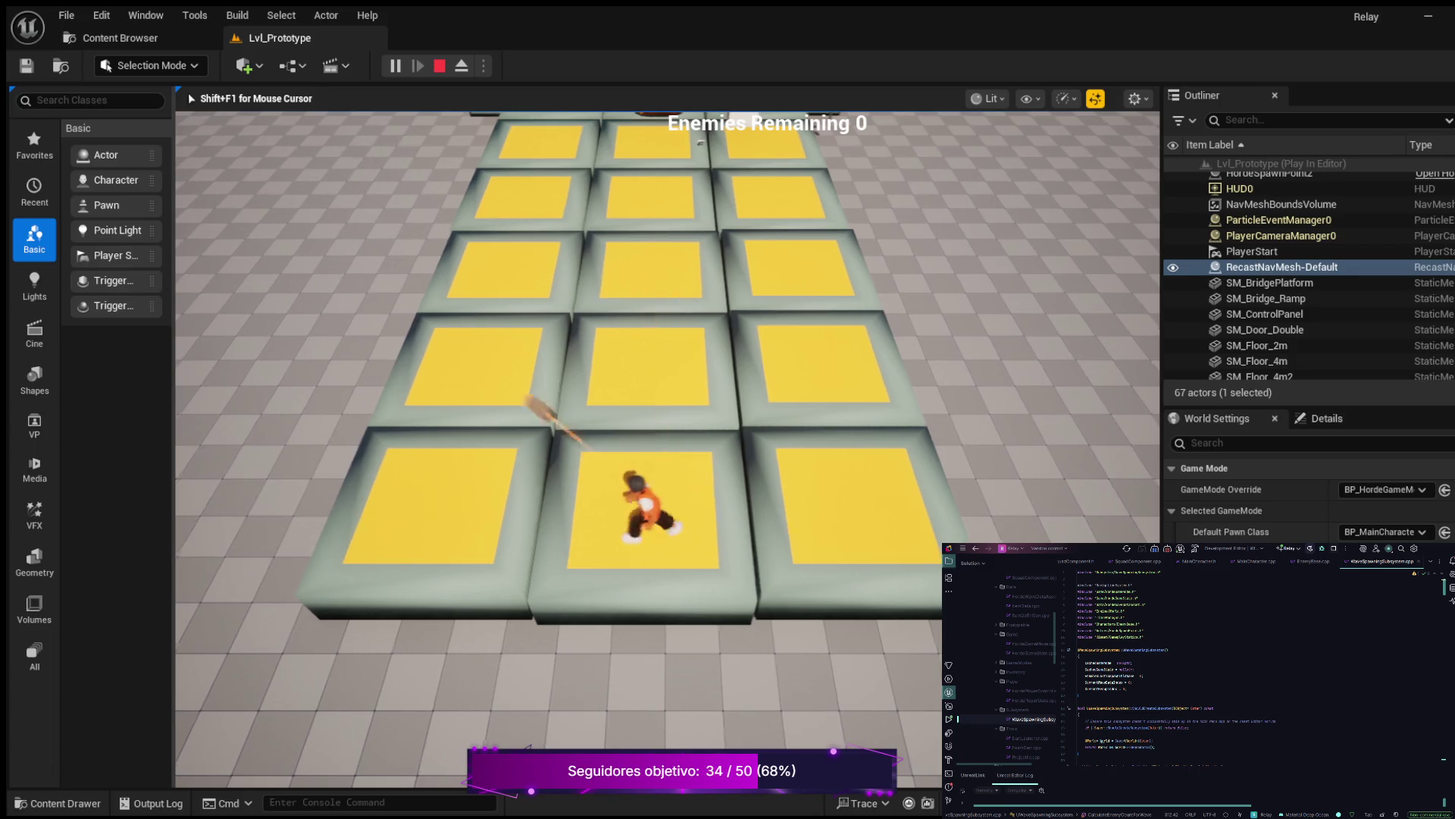
Walk the character around the yellow tiles with WASD, then eject to the editor camera with F8
key("a")
key("d")
key("s")
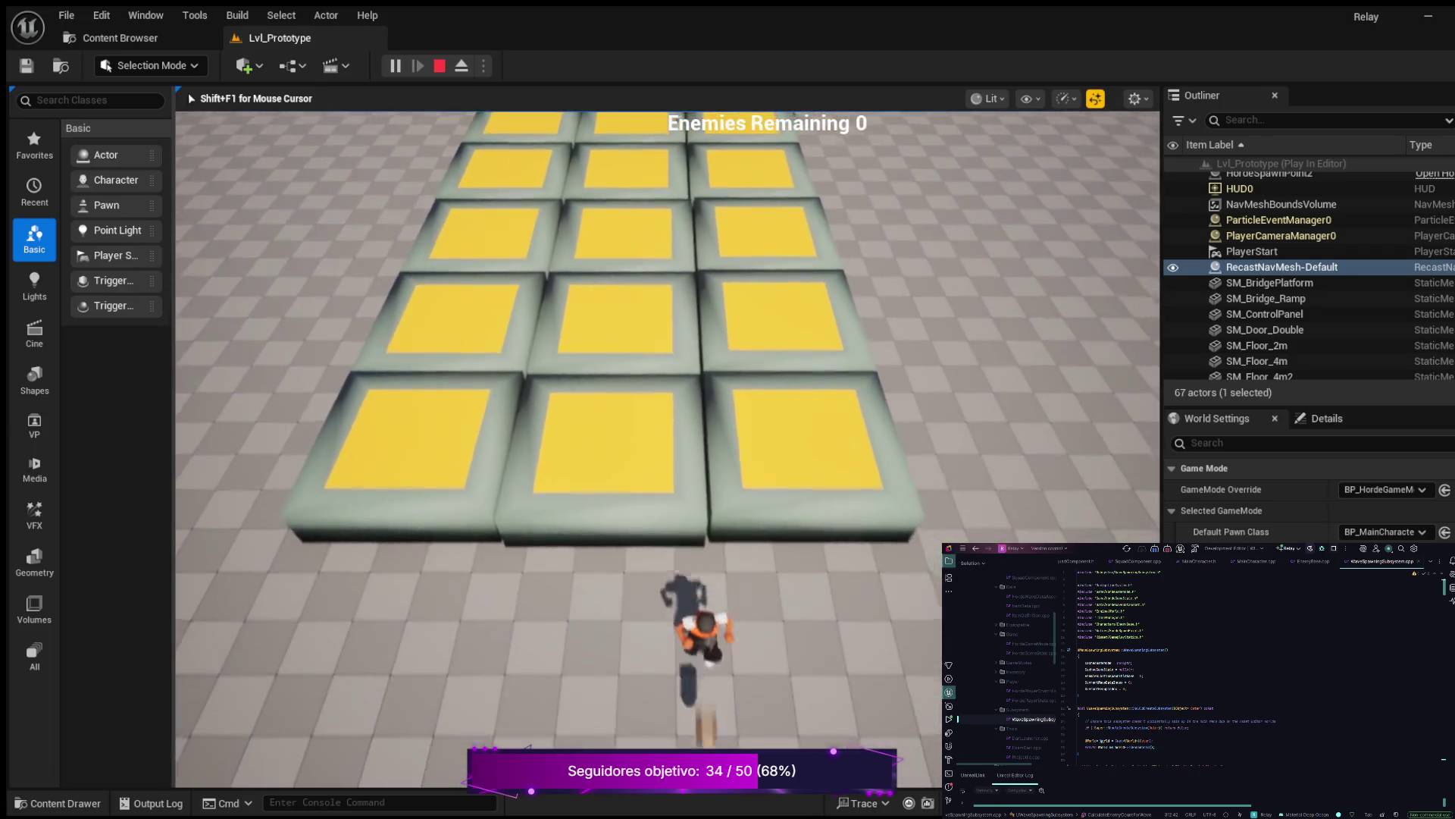
key("w")
key("w")
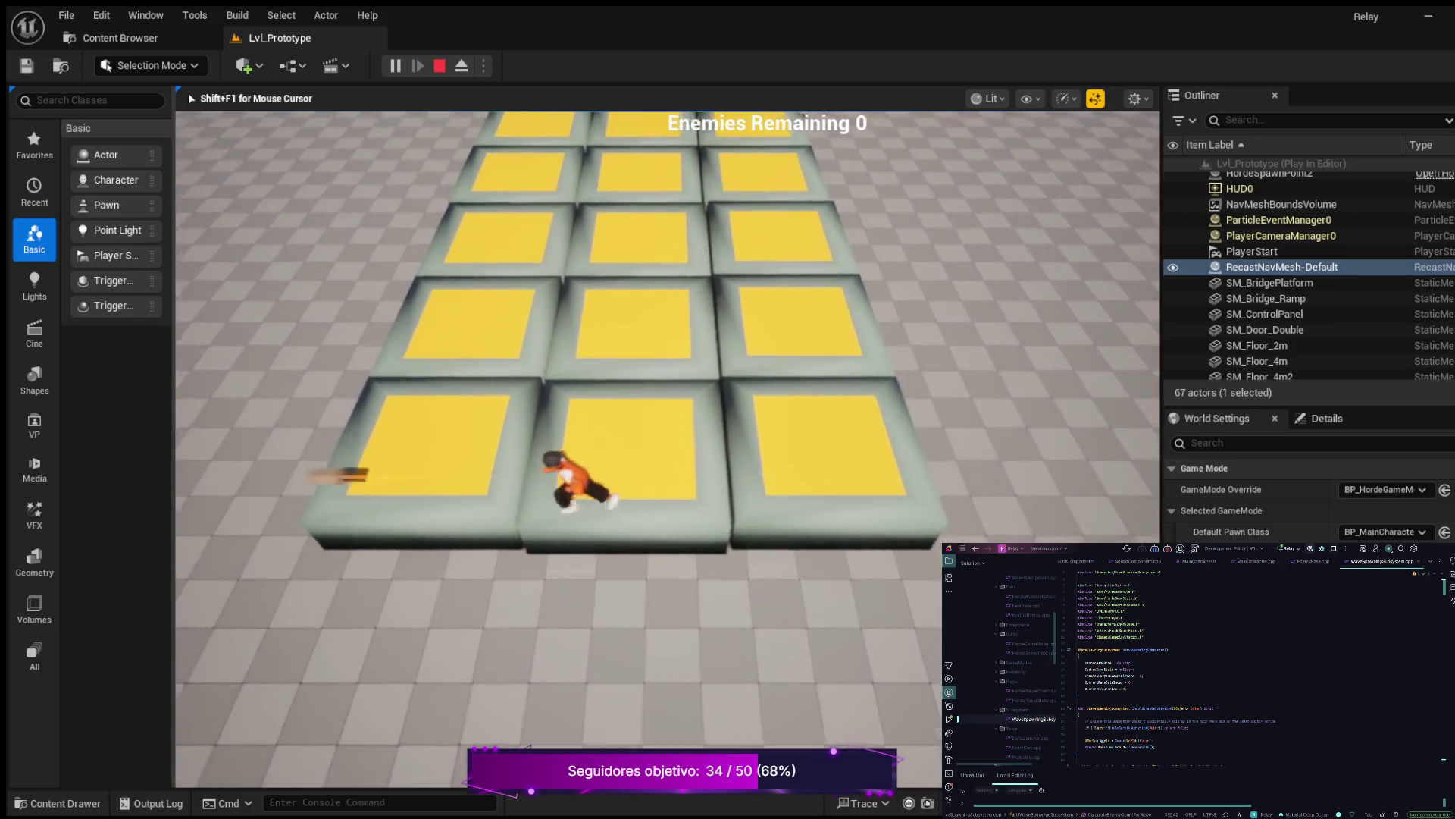
key("w")
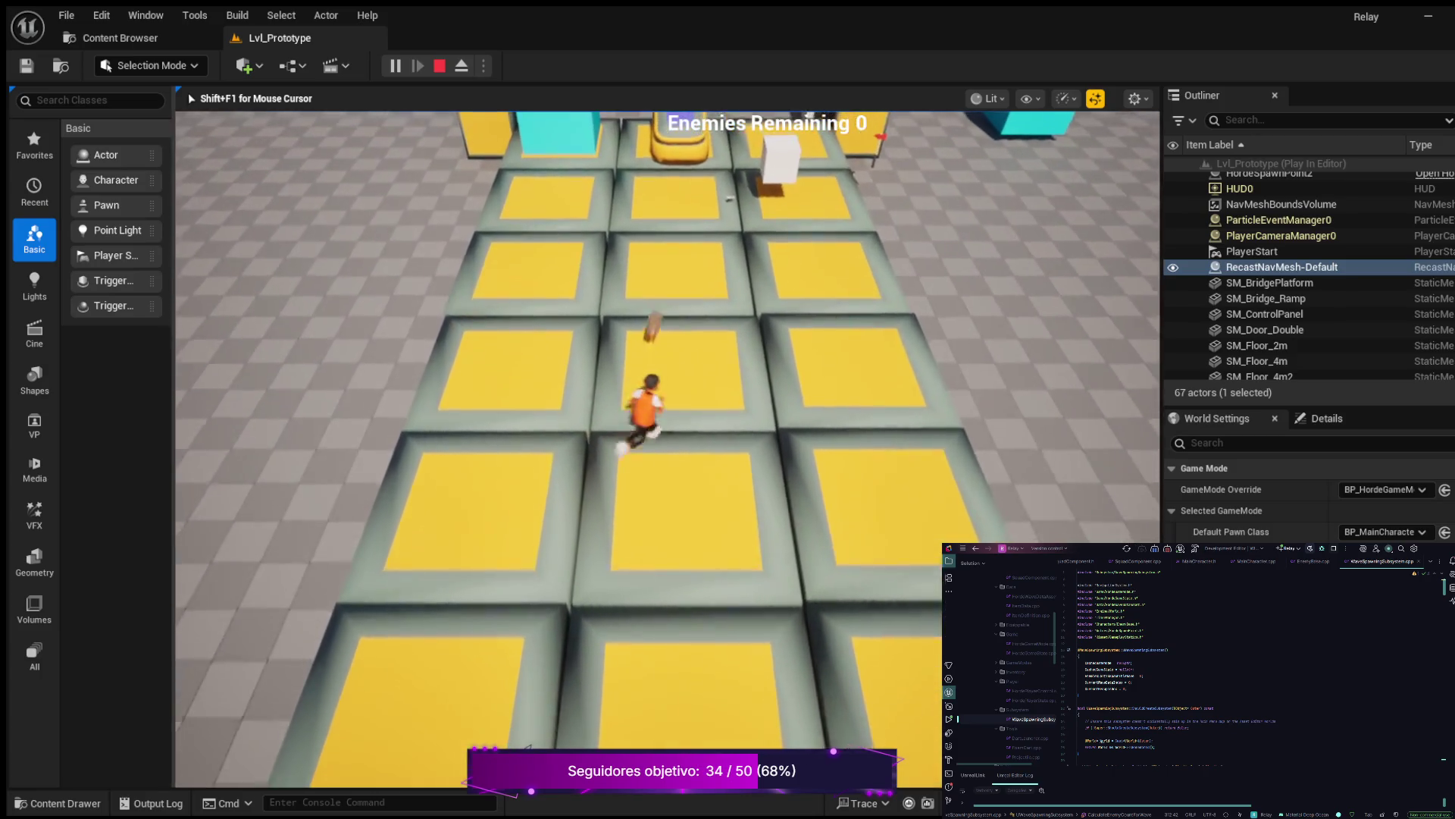
key("s")
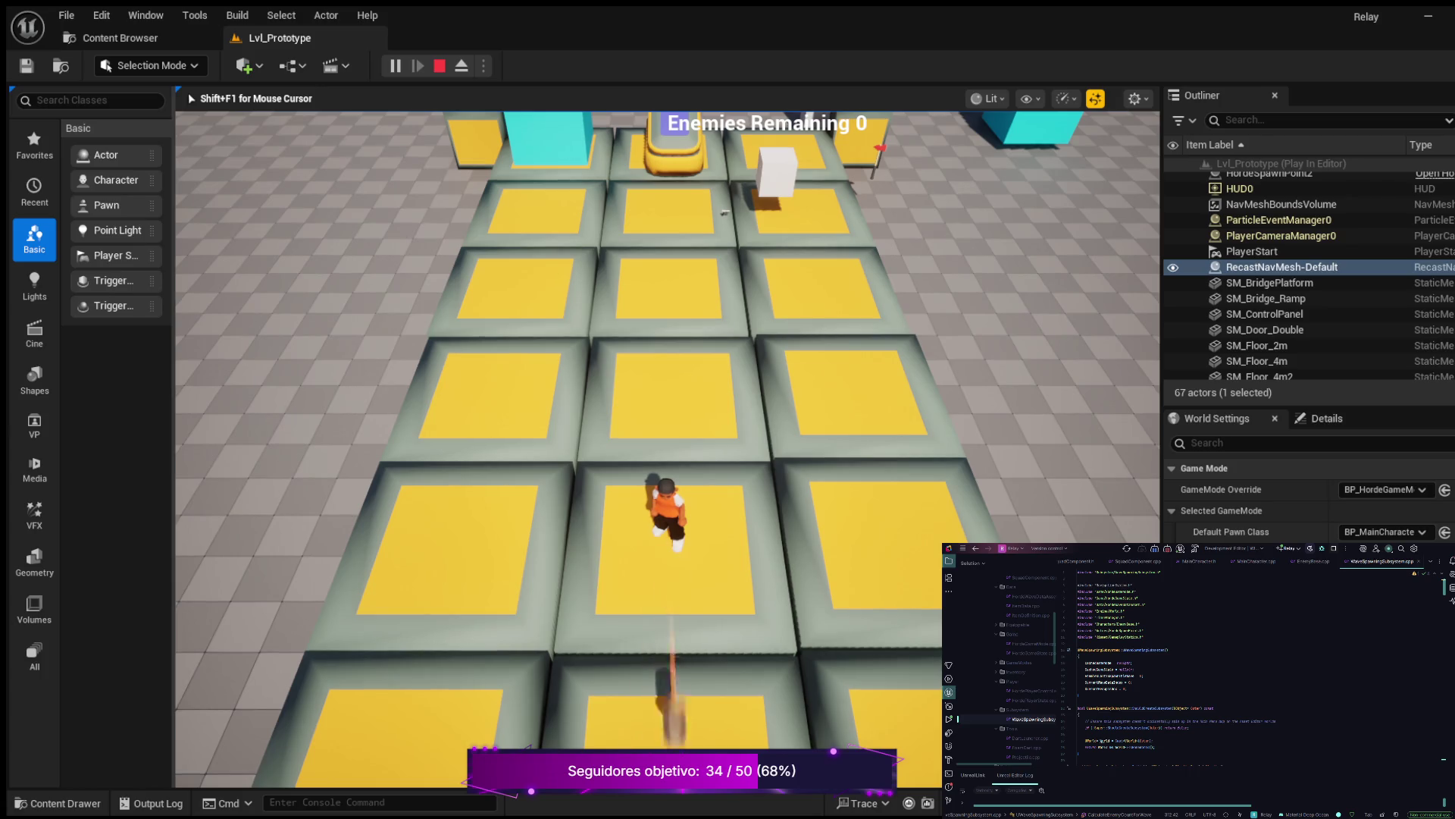
key("F8")
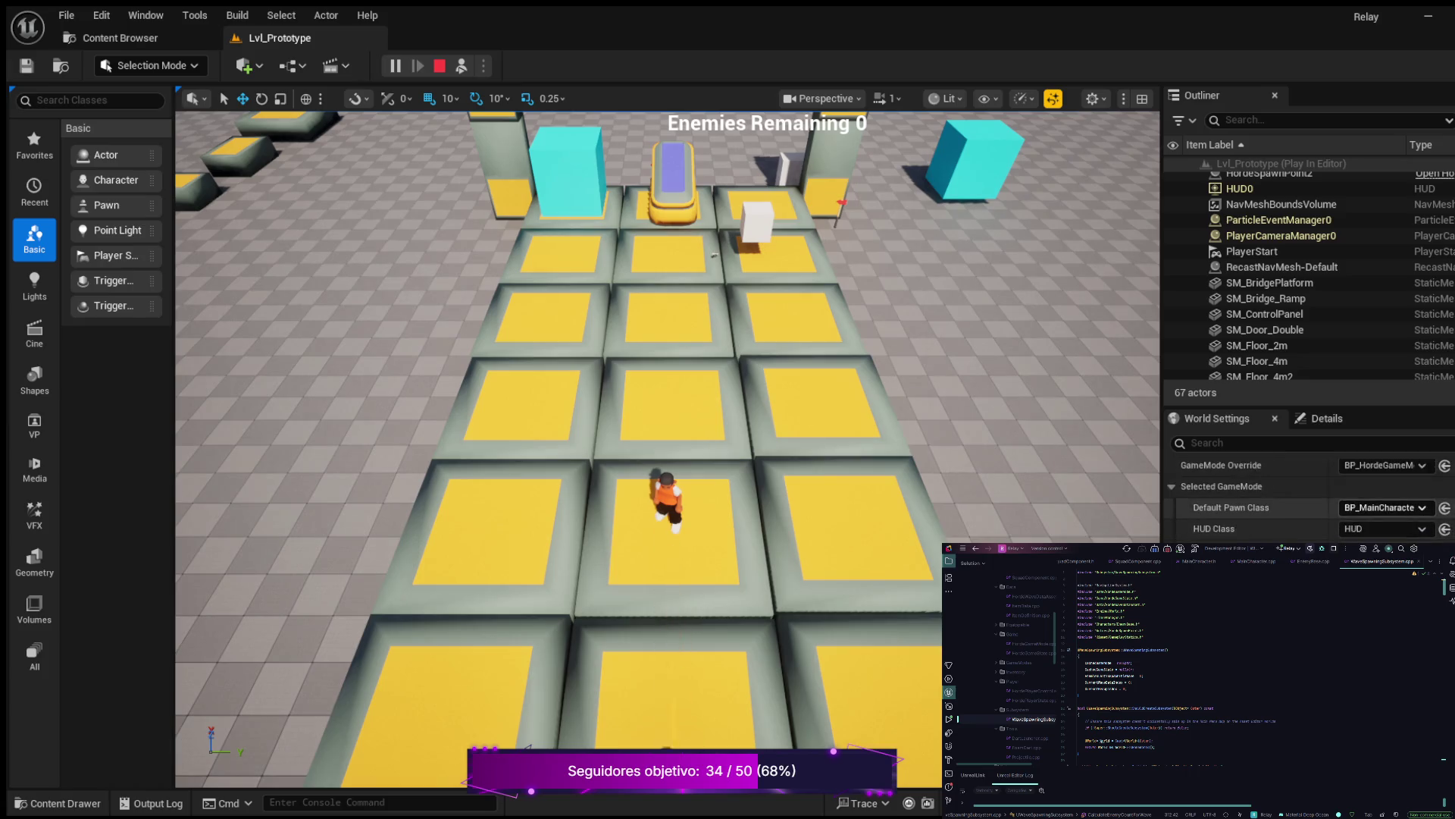
scroll(1289, 327, "up", 2)
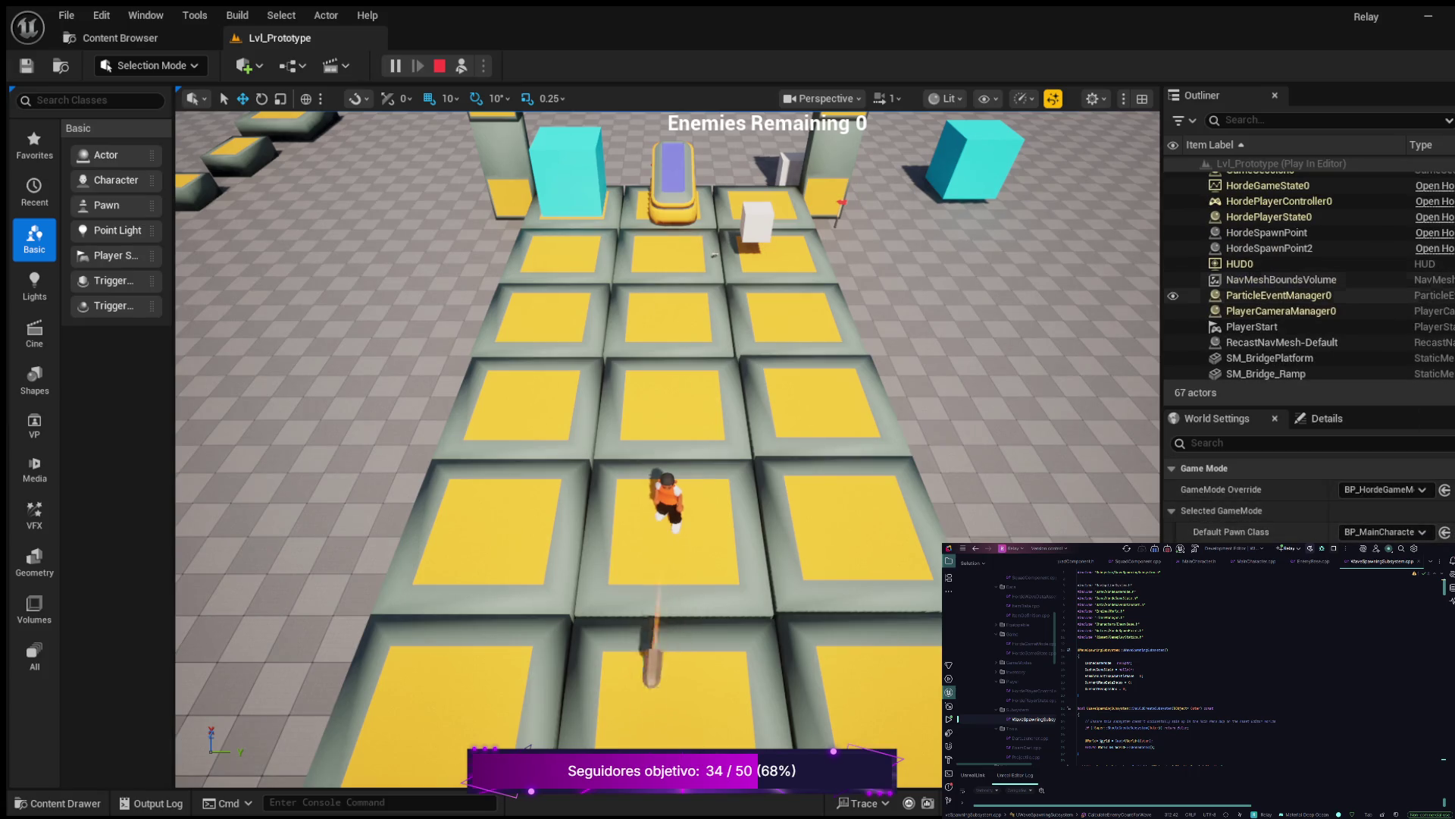
scroll(1288, 328, "up", 2)
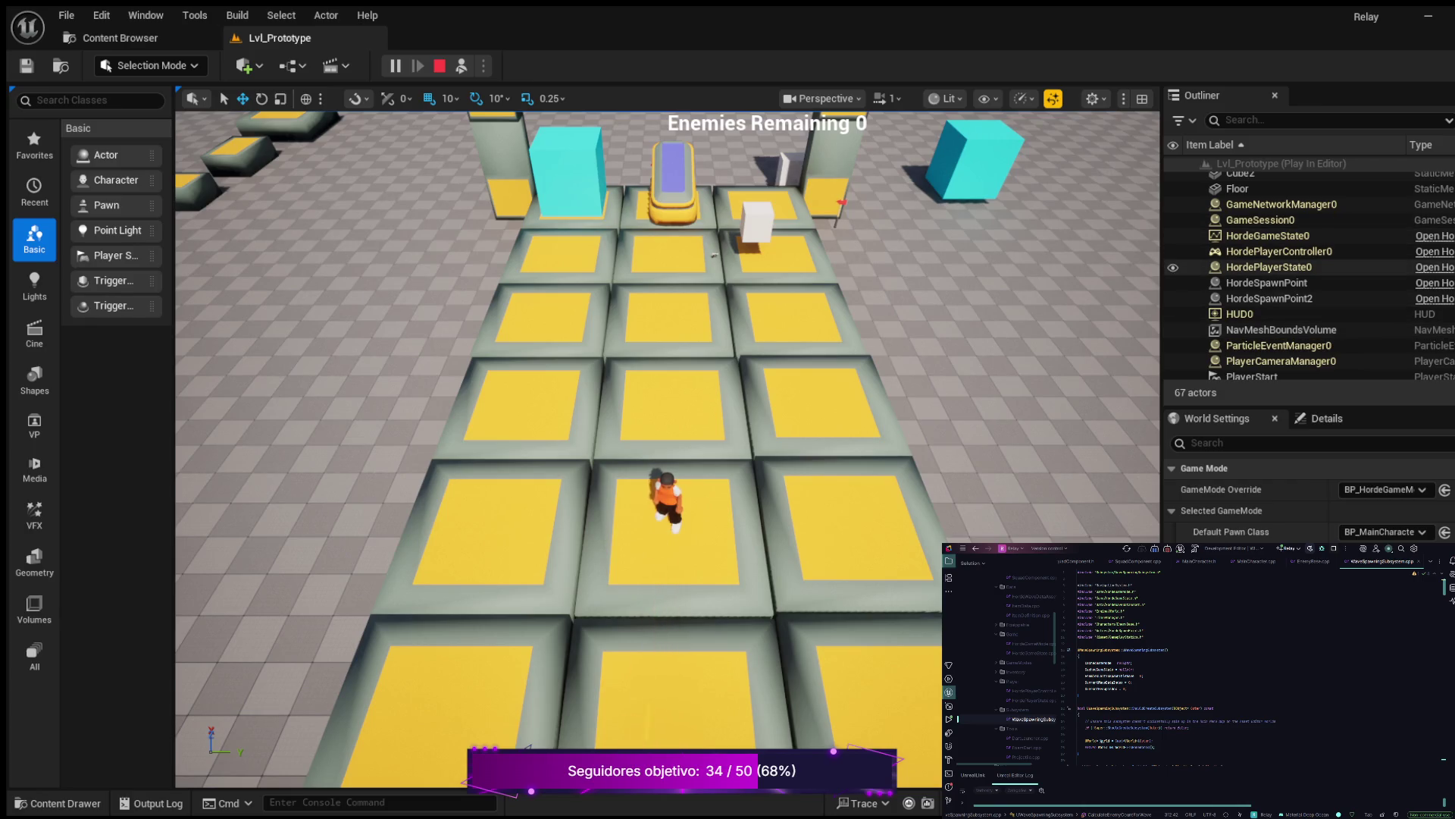
scroll(1289, 267, "up", 3)
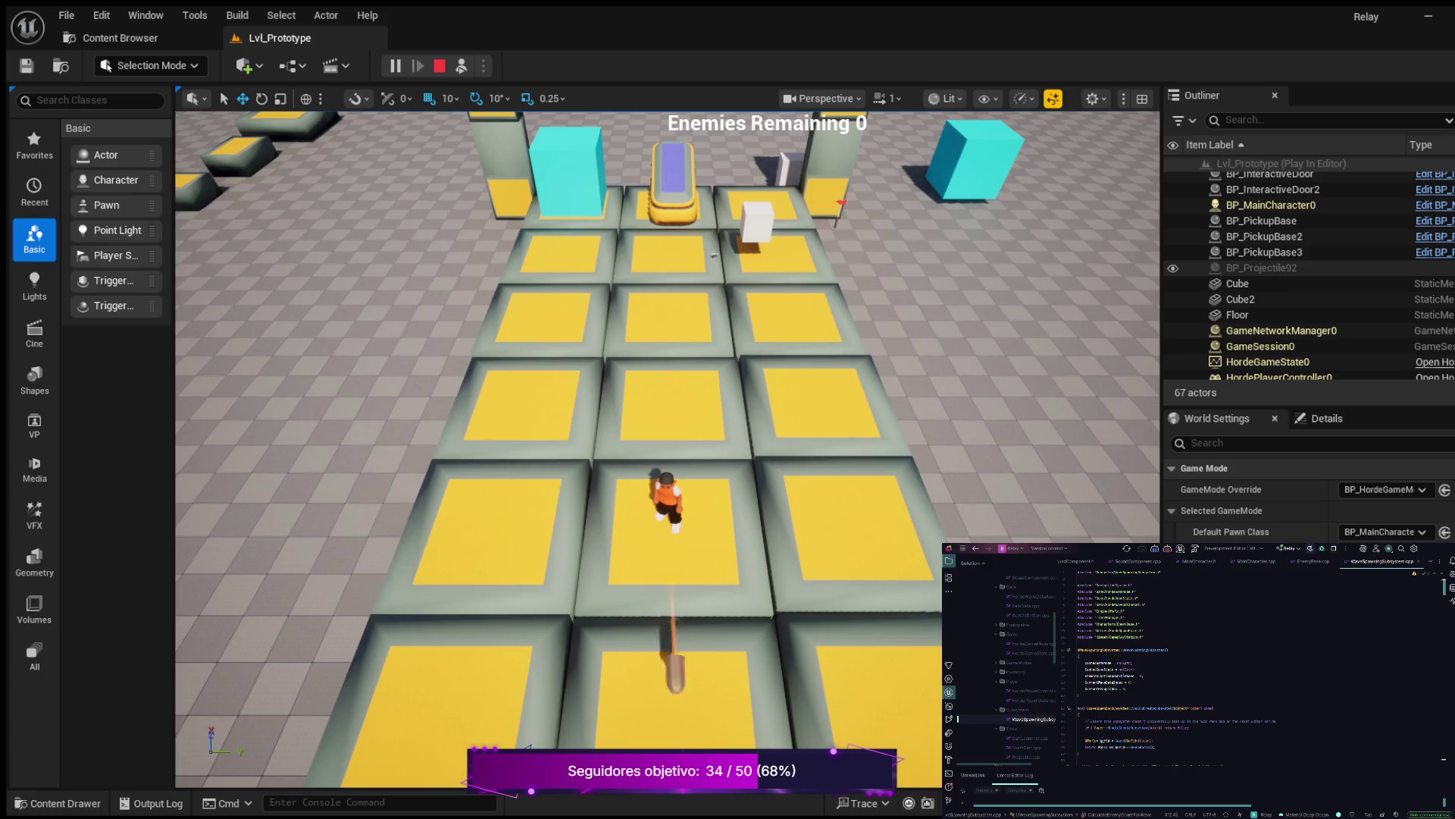
scroll(1289, 269, "up", 1)
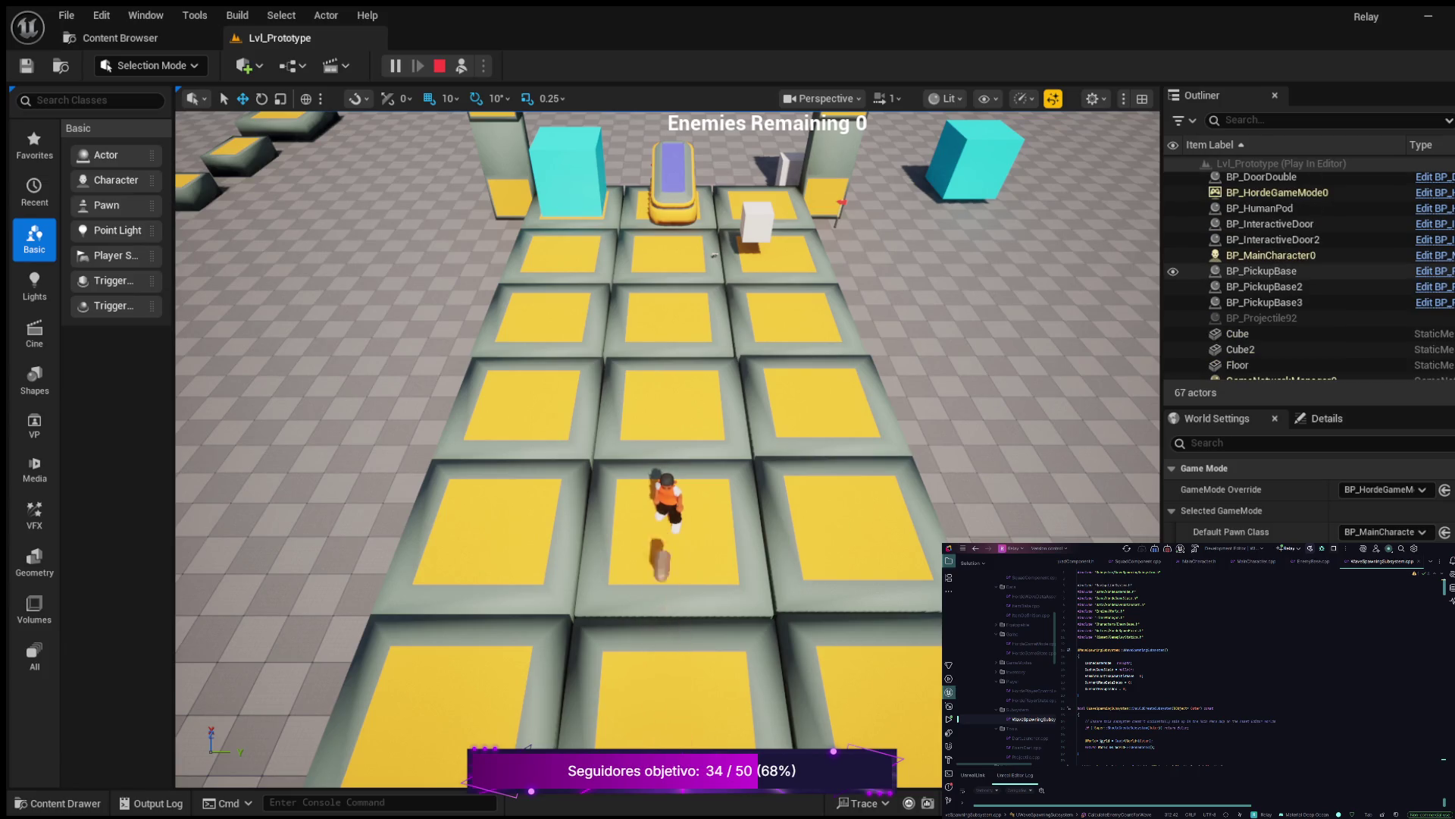
scroll(1288, 266, "up", 4)
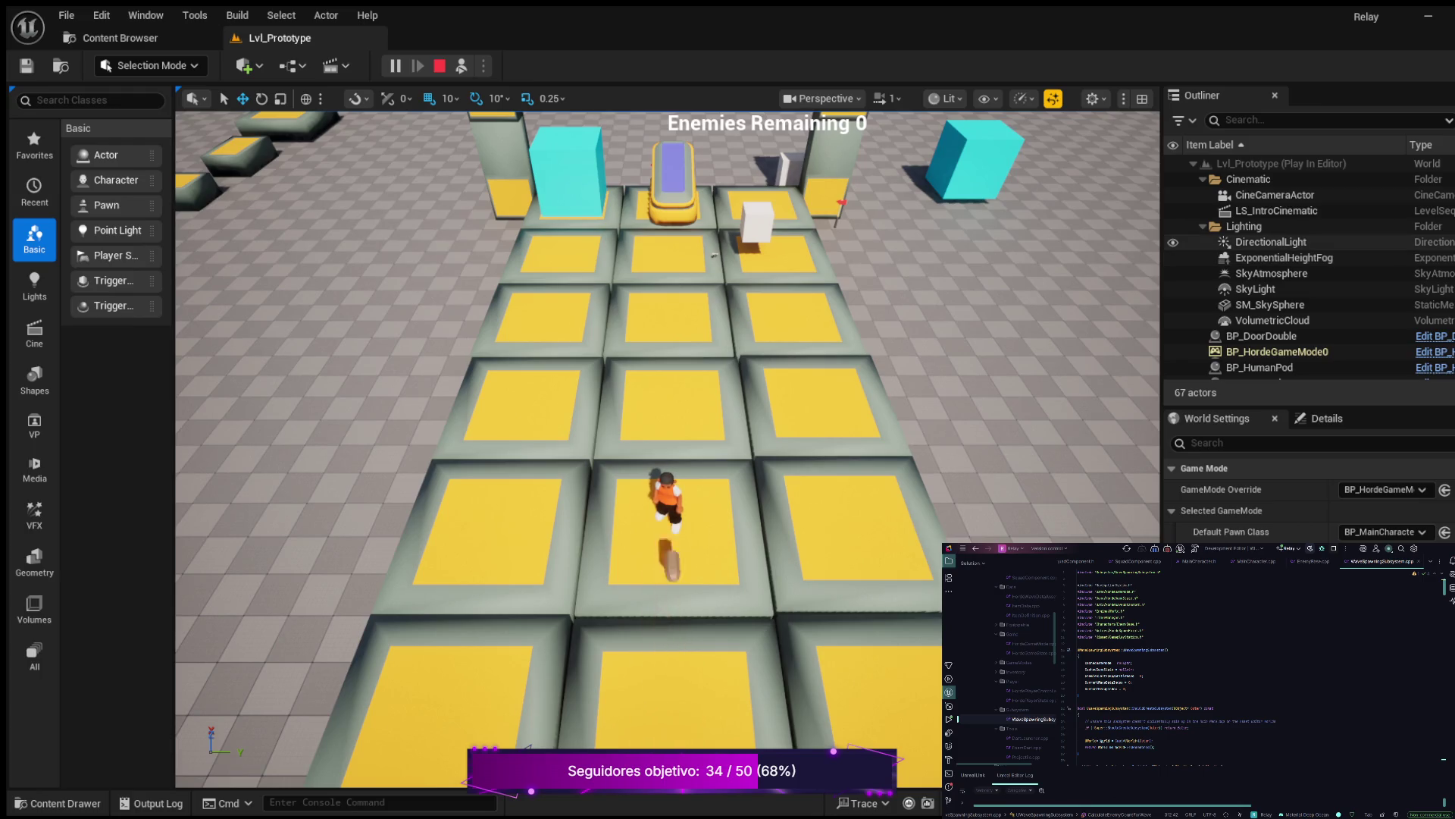
scroll(1289, 244, "down", 3)
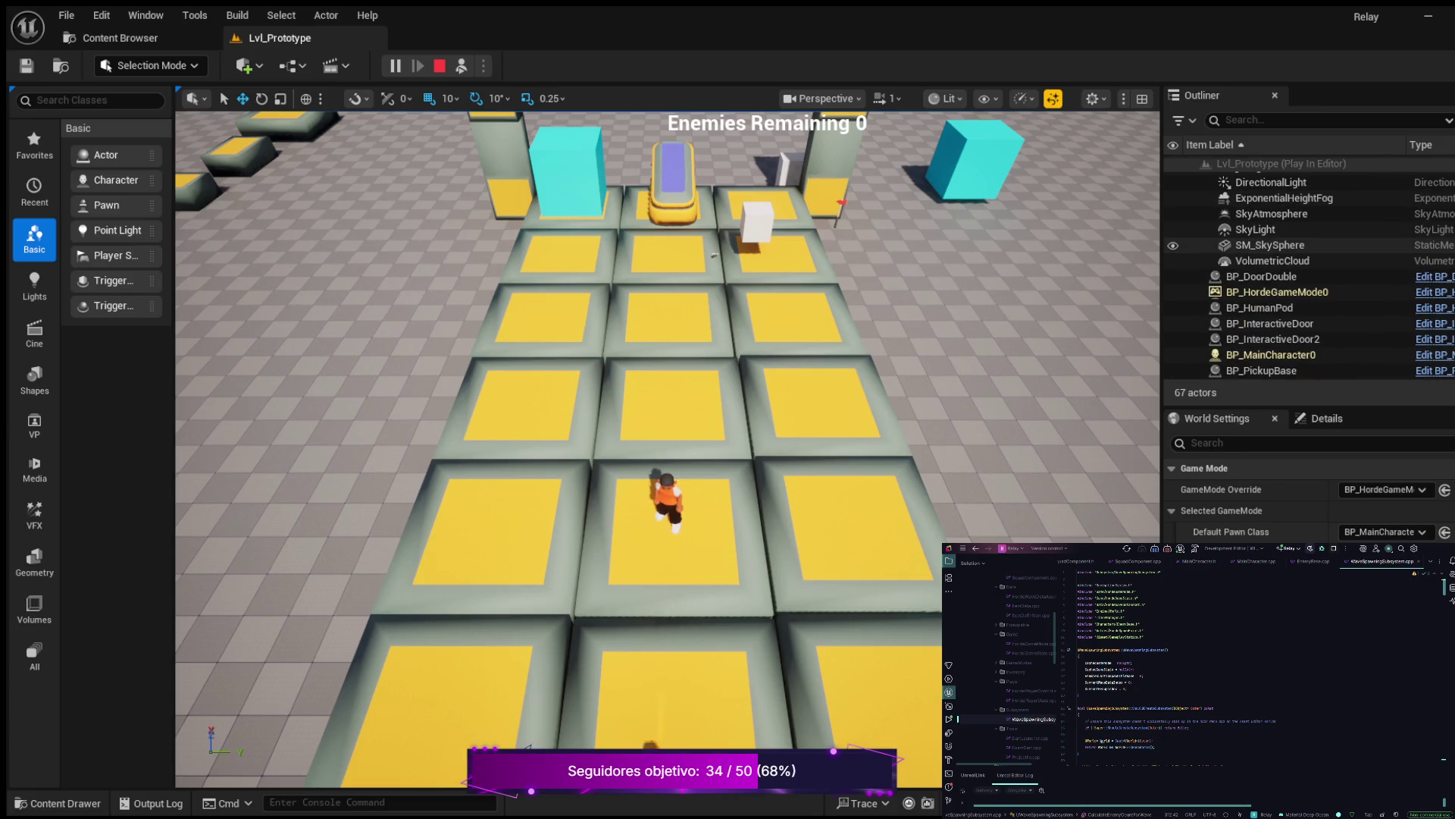
scroll(1288, 250, "down", 3)
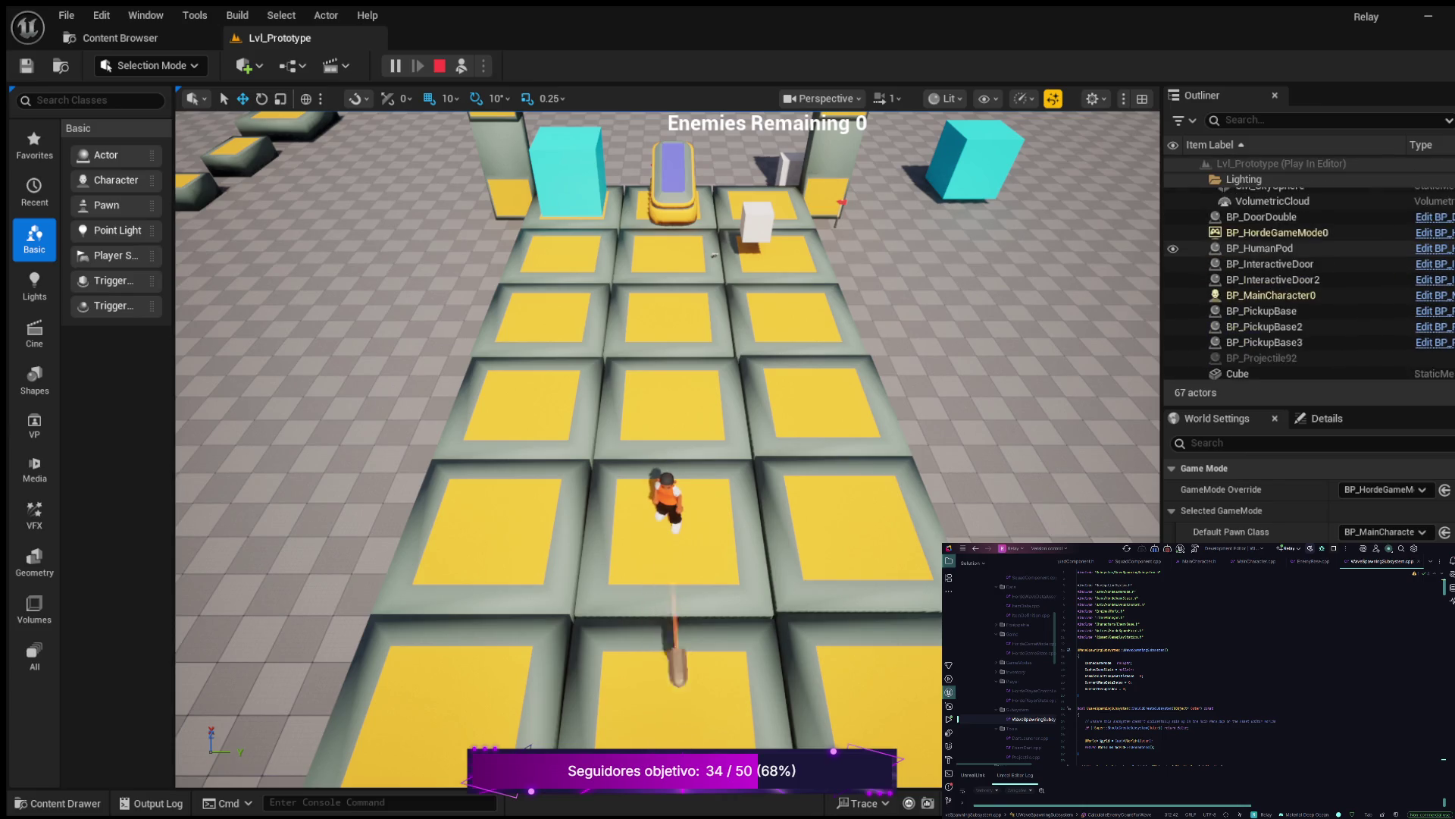
scroll(1289, 254, "down", 4)
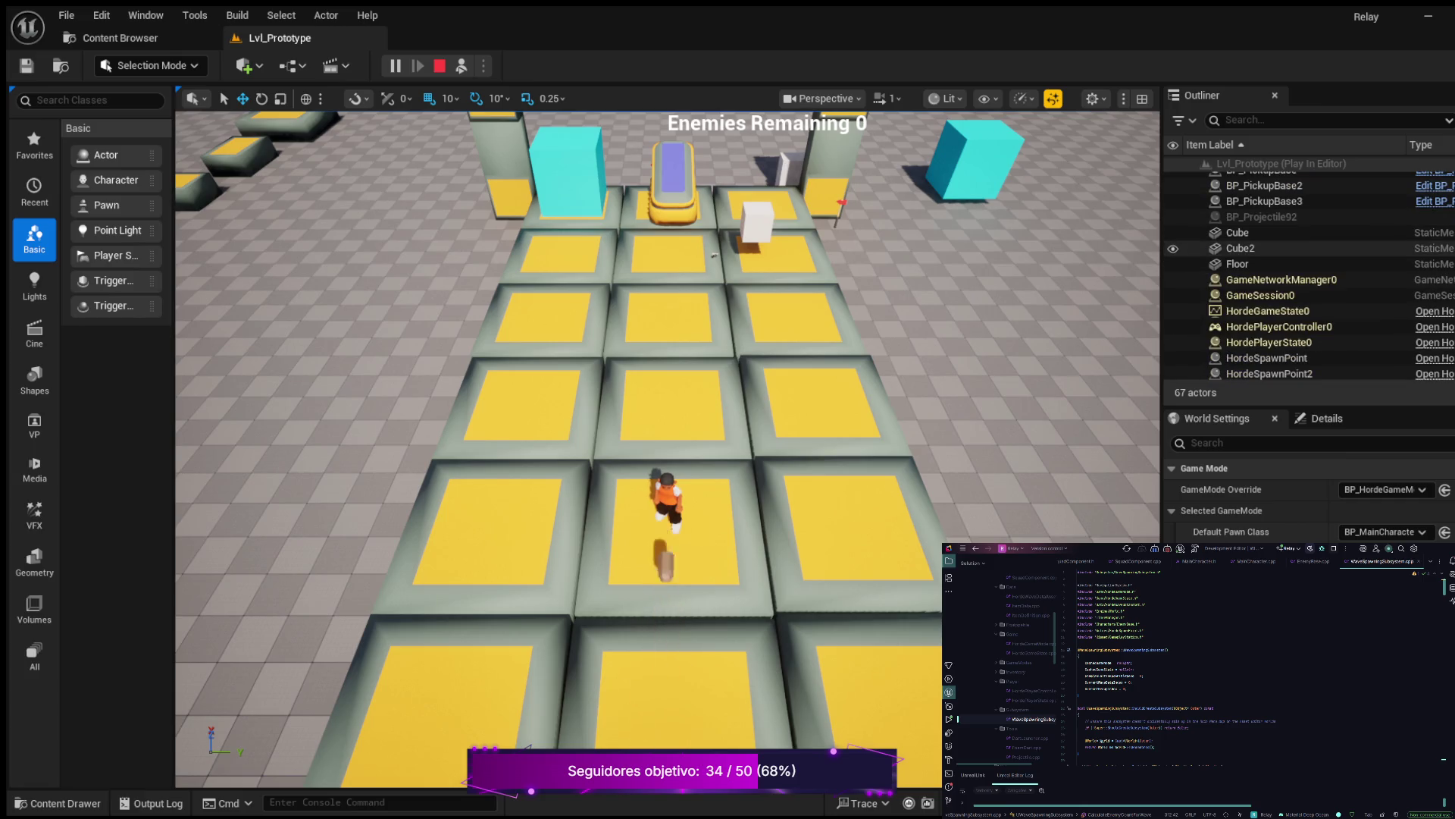
scroll(1288, 258, "down", 1)
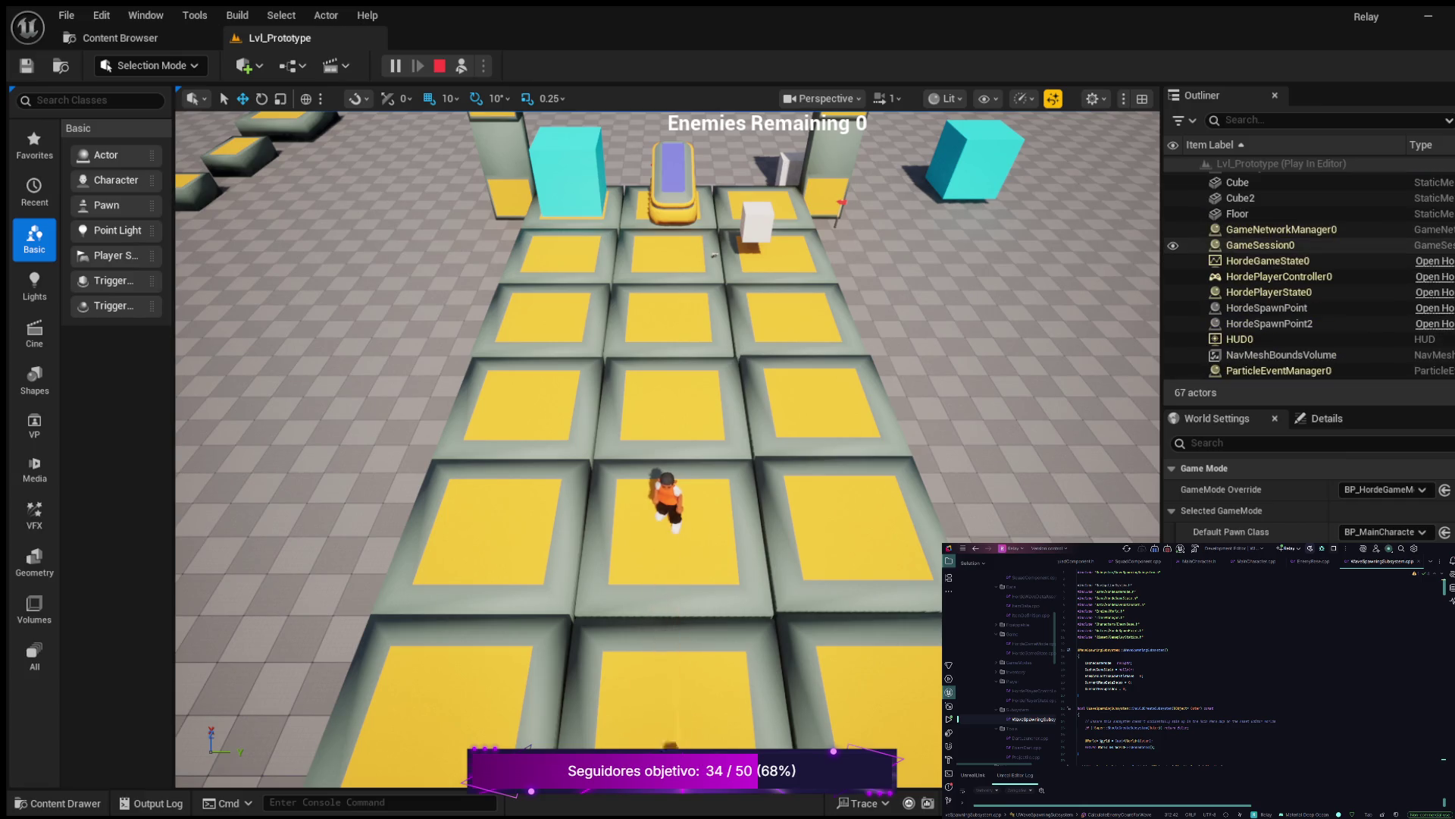
scroll(1288, 243, "down", 1)
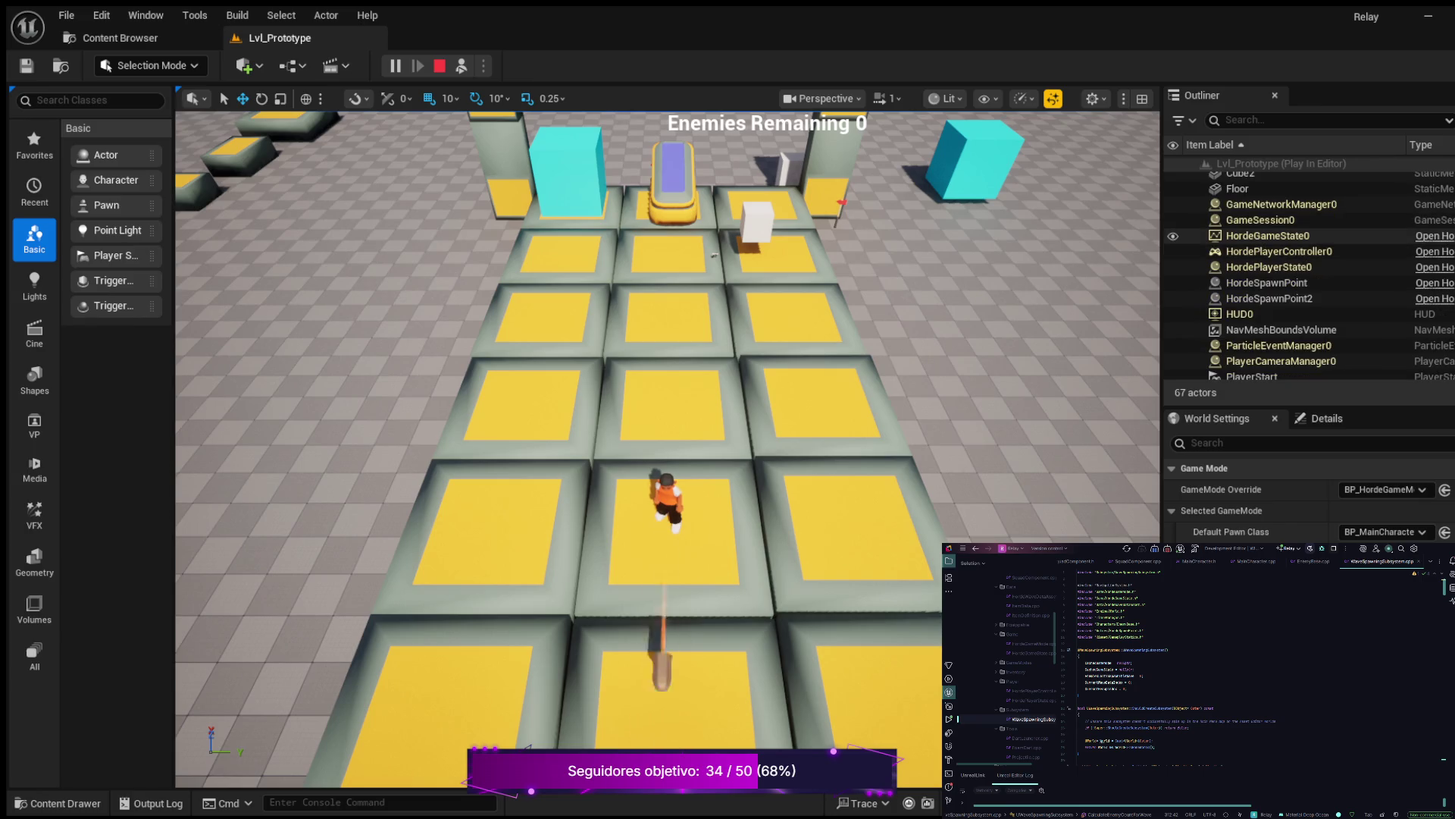
scroll(1289, 273, "down", 4)
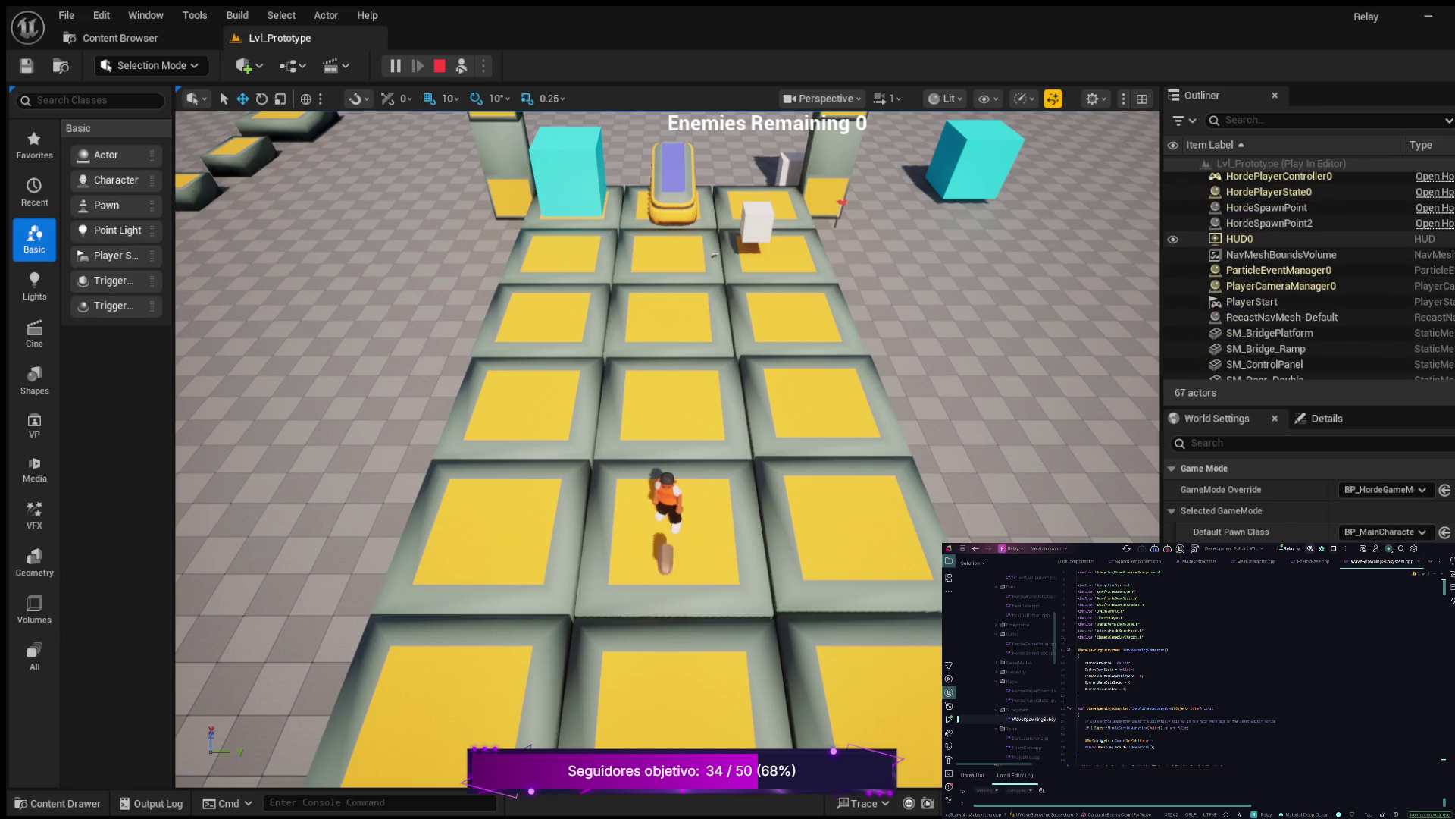
scroll(1309, 273, "down", 10)
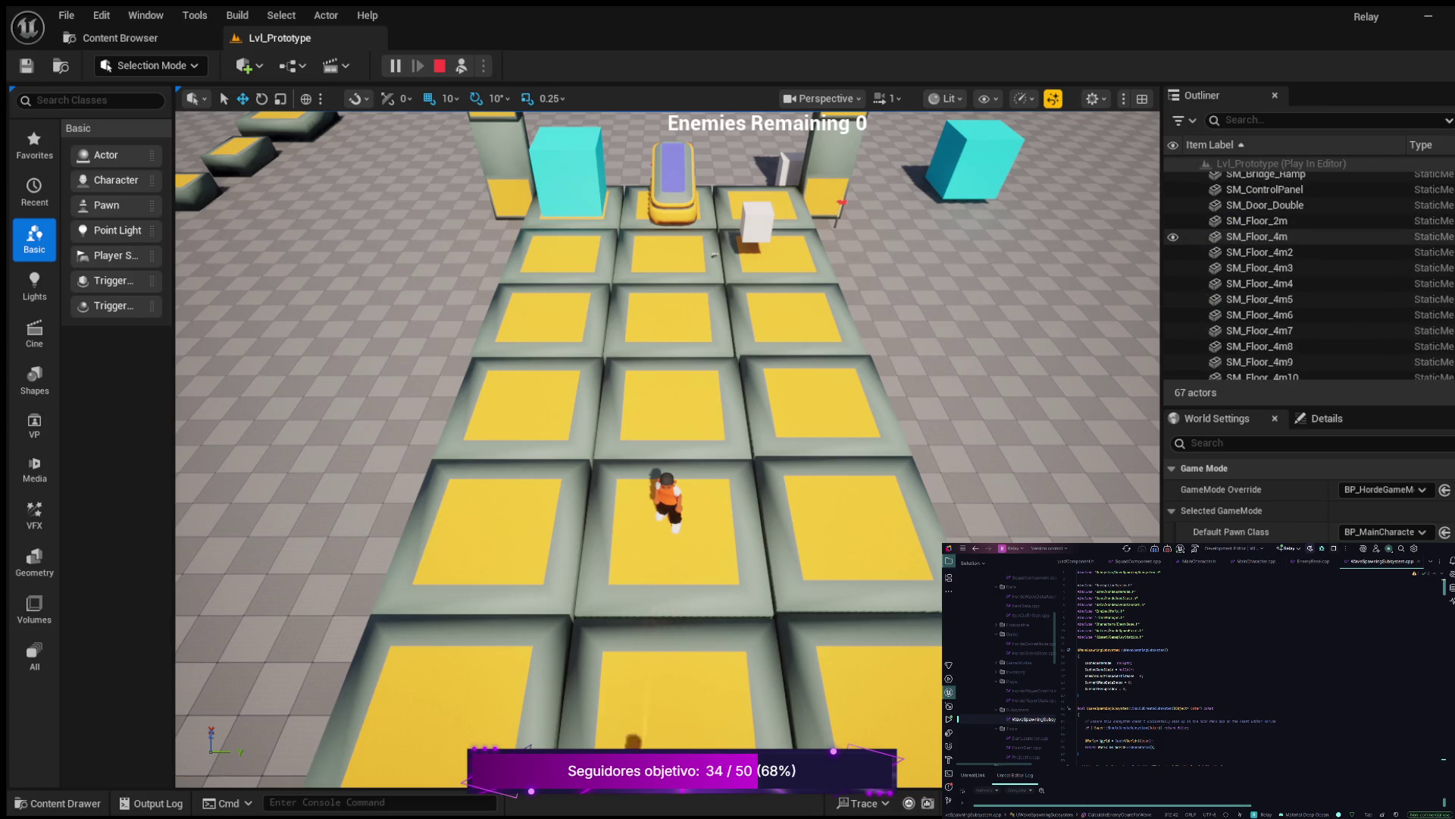
scroll(1309, 273, "down", 5)
scroll(1310, 493, "down", 3)
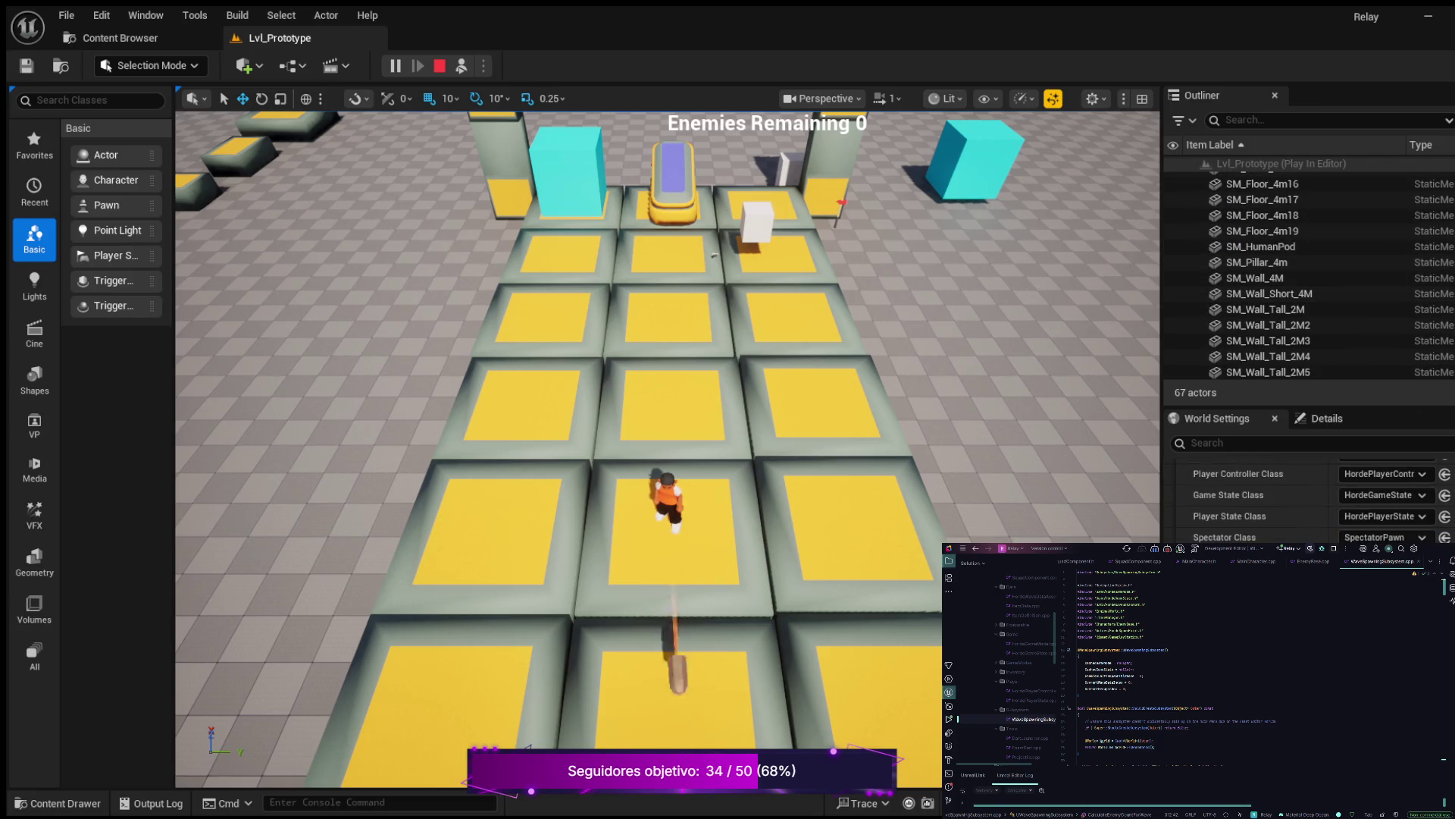
scroll(1309, 500, "down", 5)
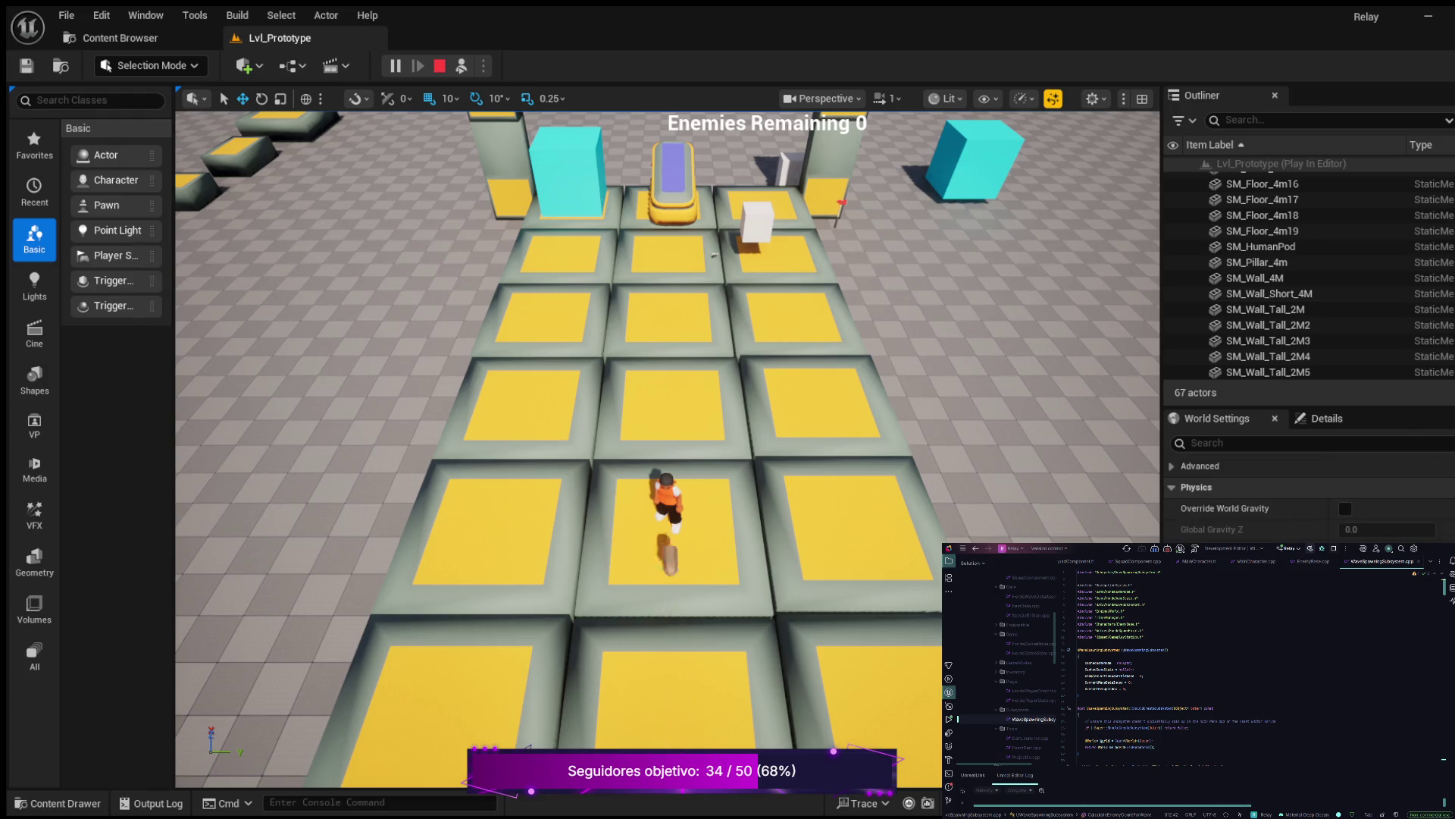
scroll(1344, 452, "down", 5)
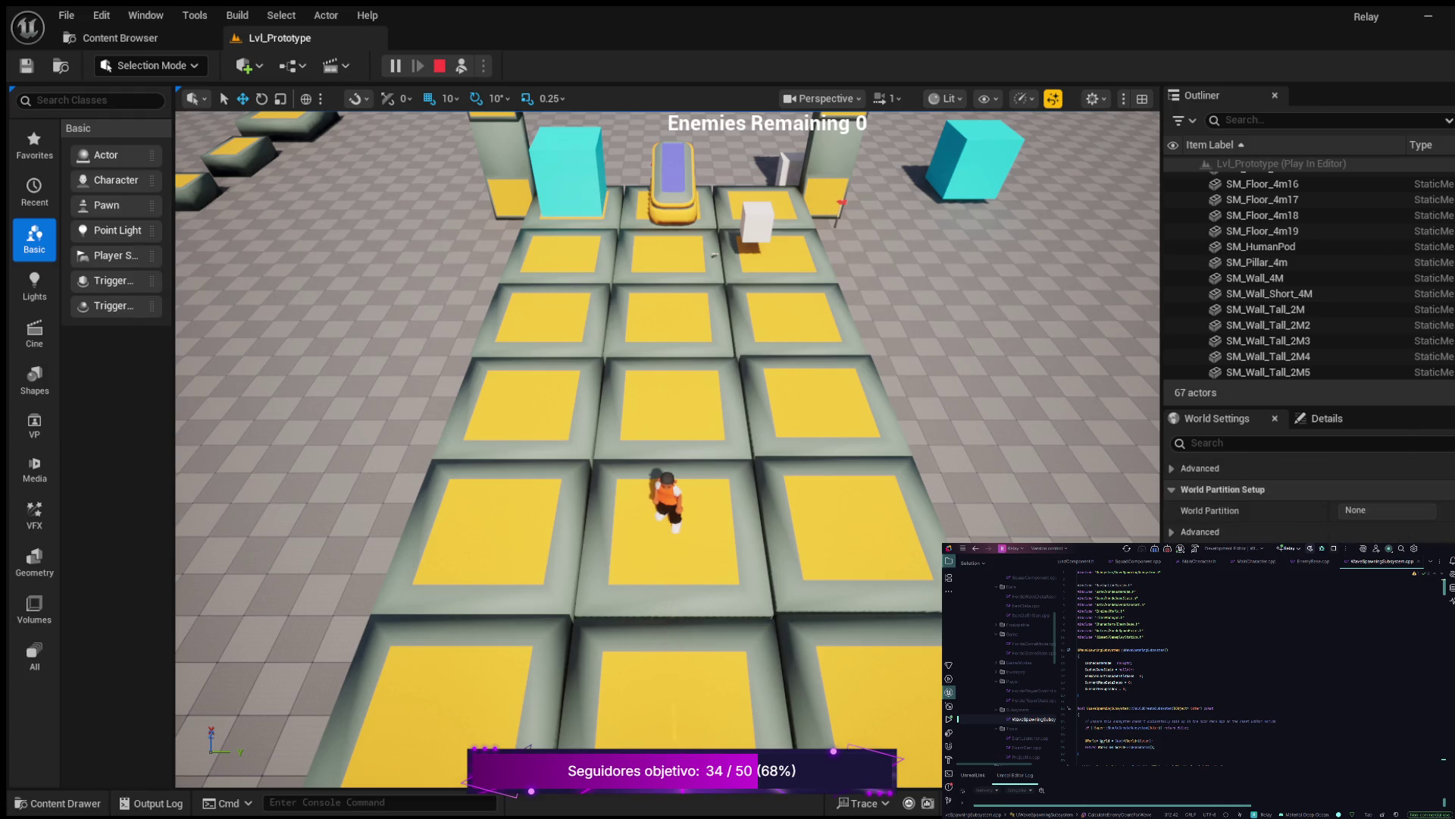
scroll(1344, 452, "down", 3)
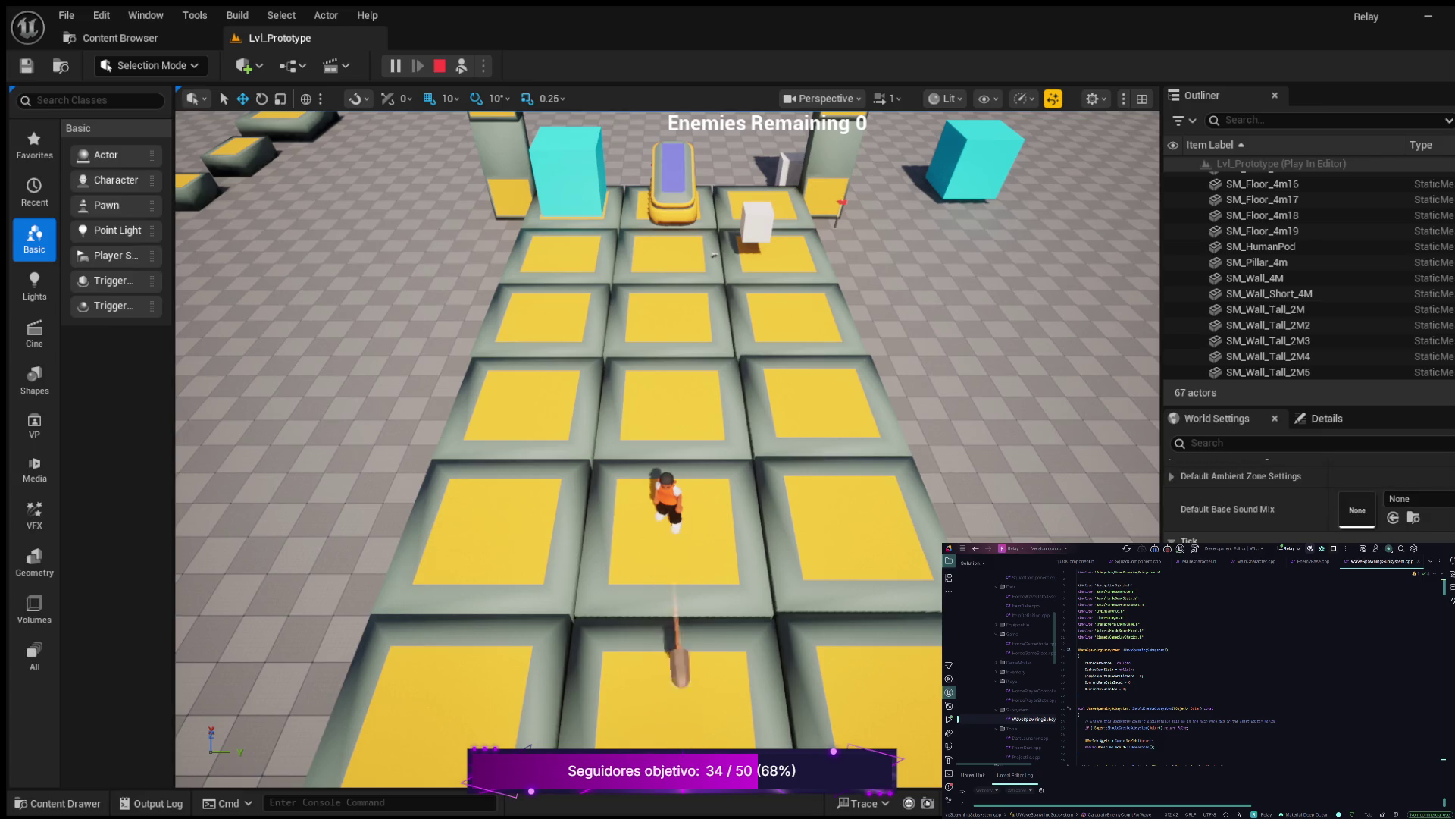
Stop the Play In Editor session and open Project Settings
left_click(439, 66)
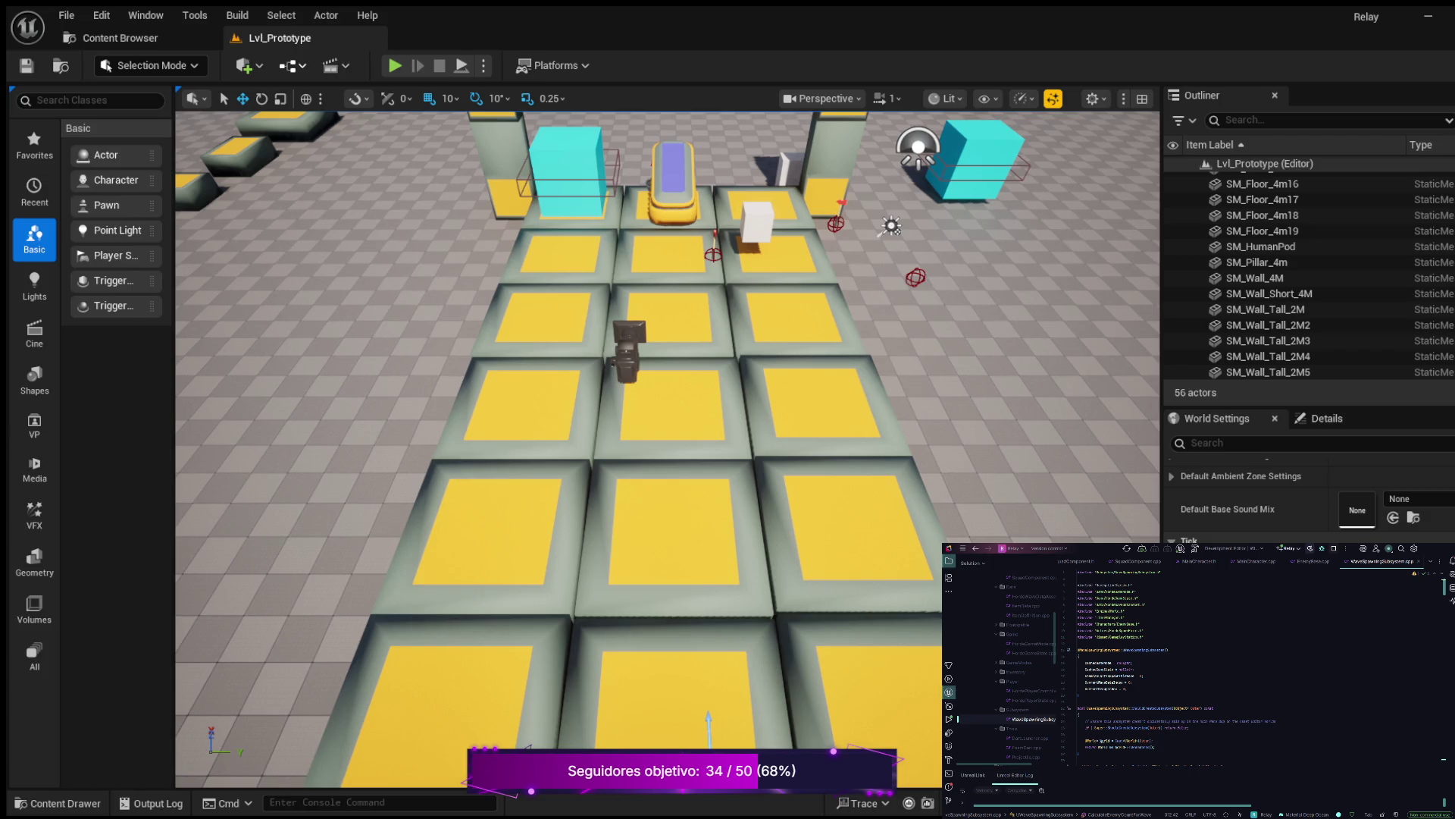
scroll(1342, 341, "down", 8)
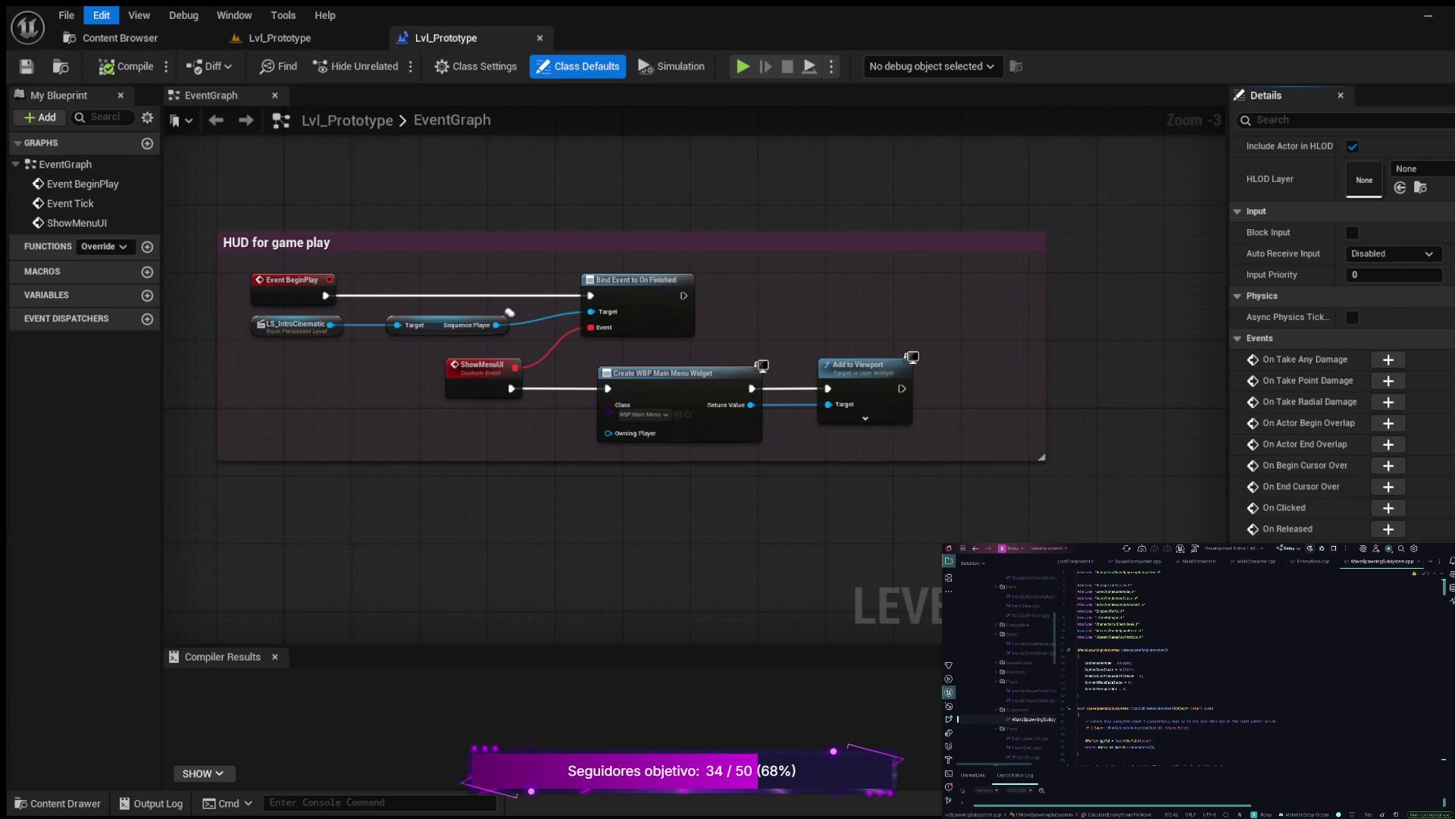
left_click(136, 228)
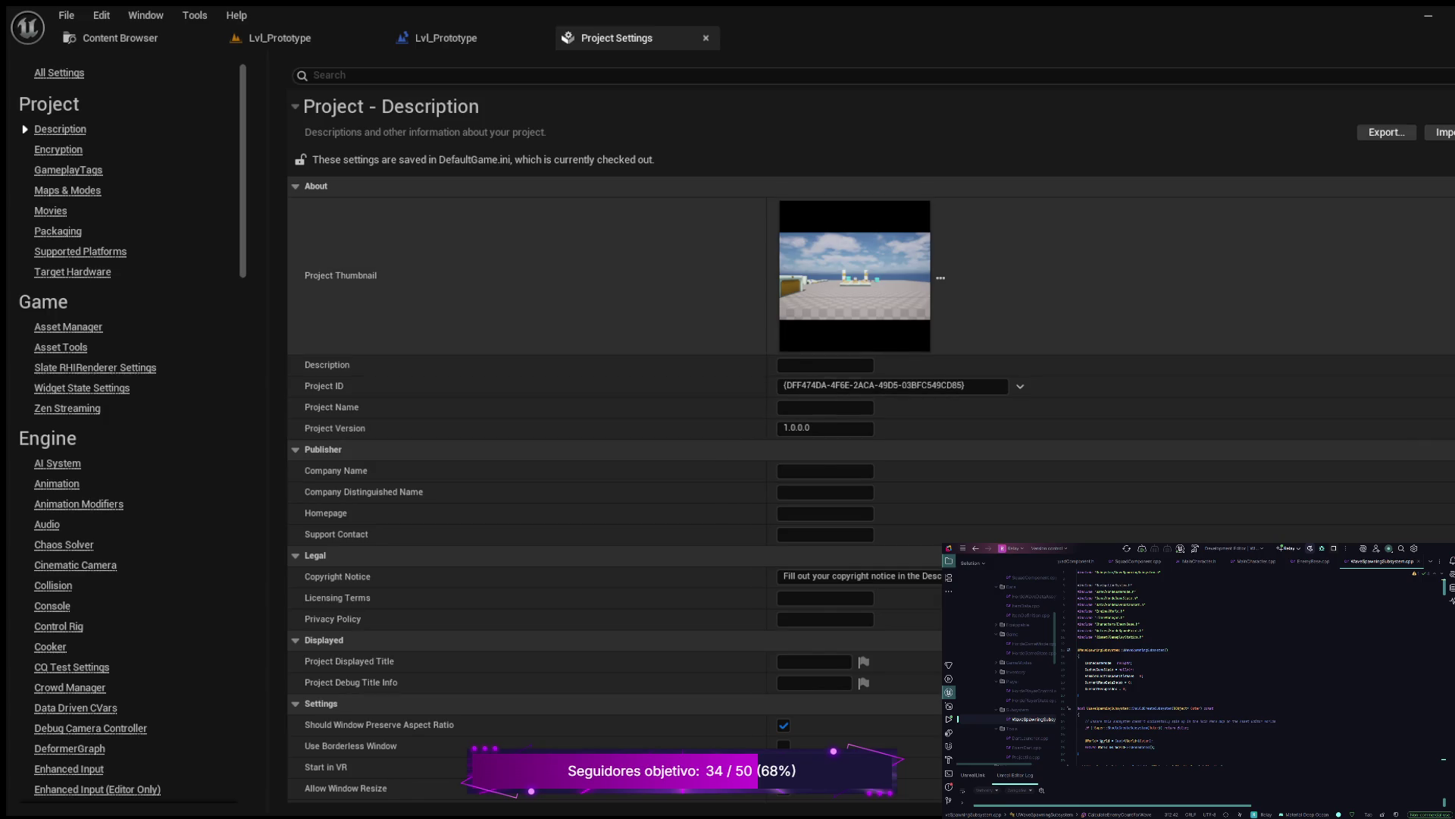
Review the Maps & Modes settings with the Selected GameMode expanded, then go to the PL_LevelOne level asset
left_click(68, 170)
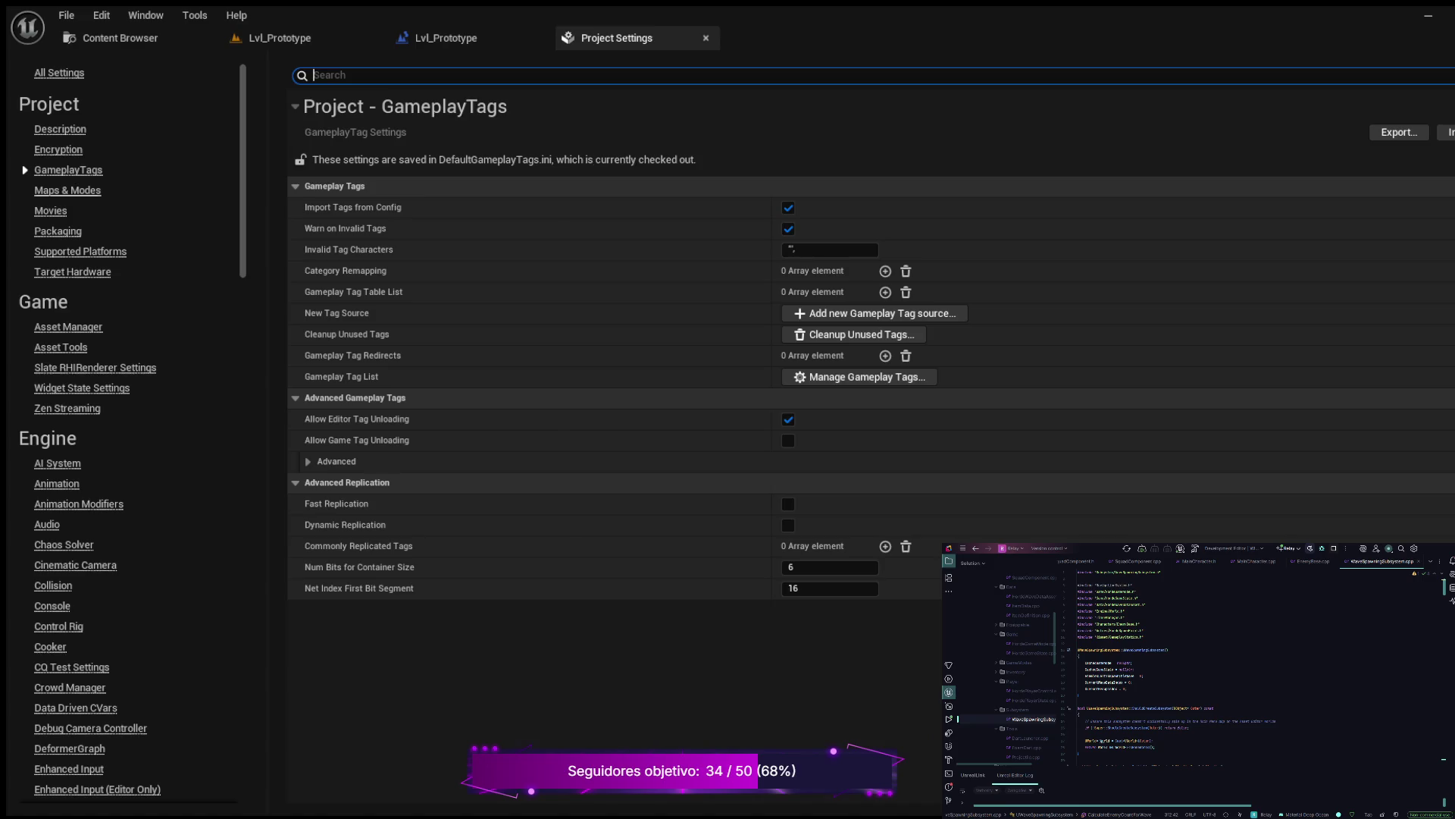
left_click(67, 190)
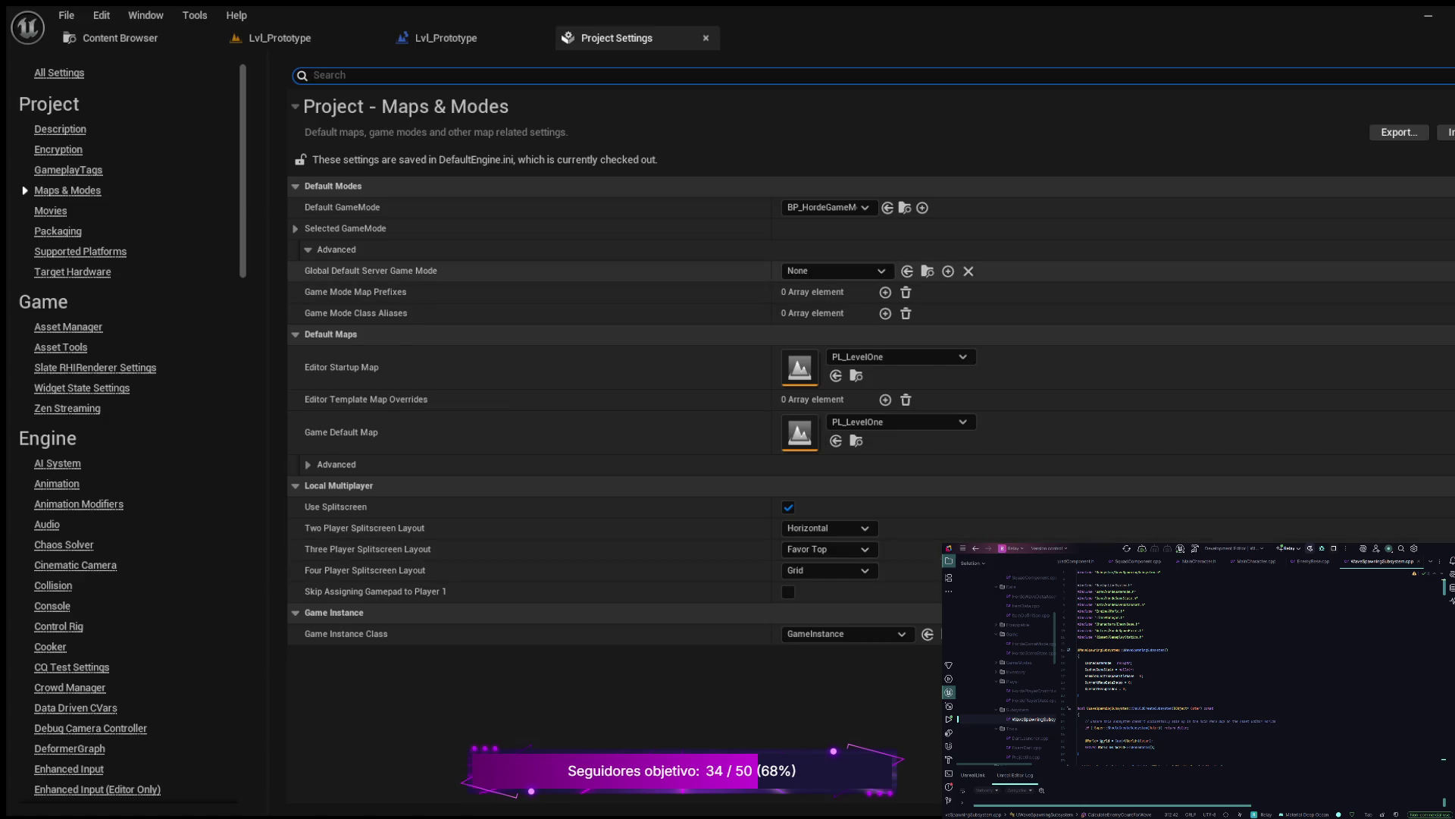
left_click(296, 228)
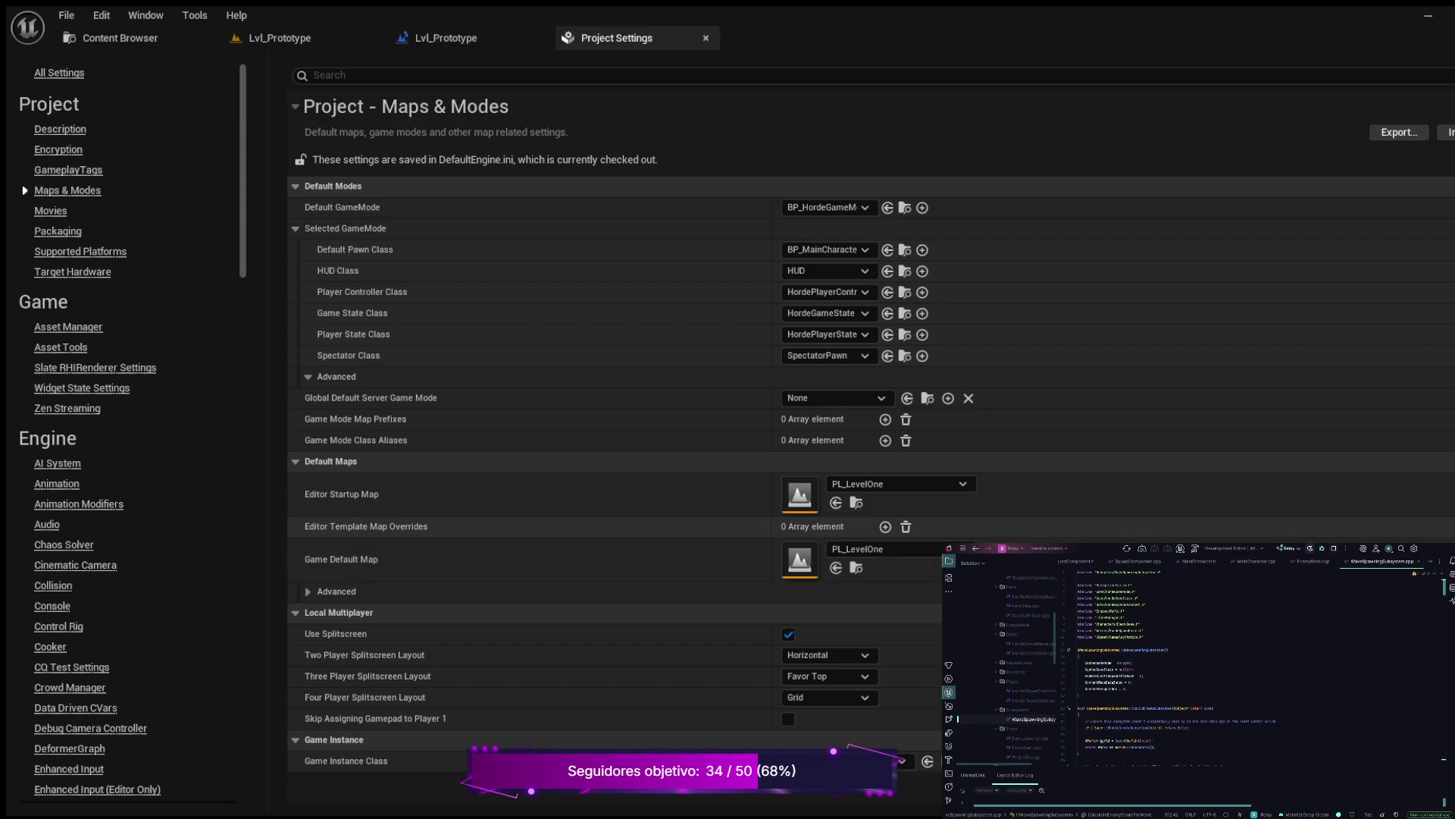
left_click(855, 503)
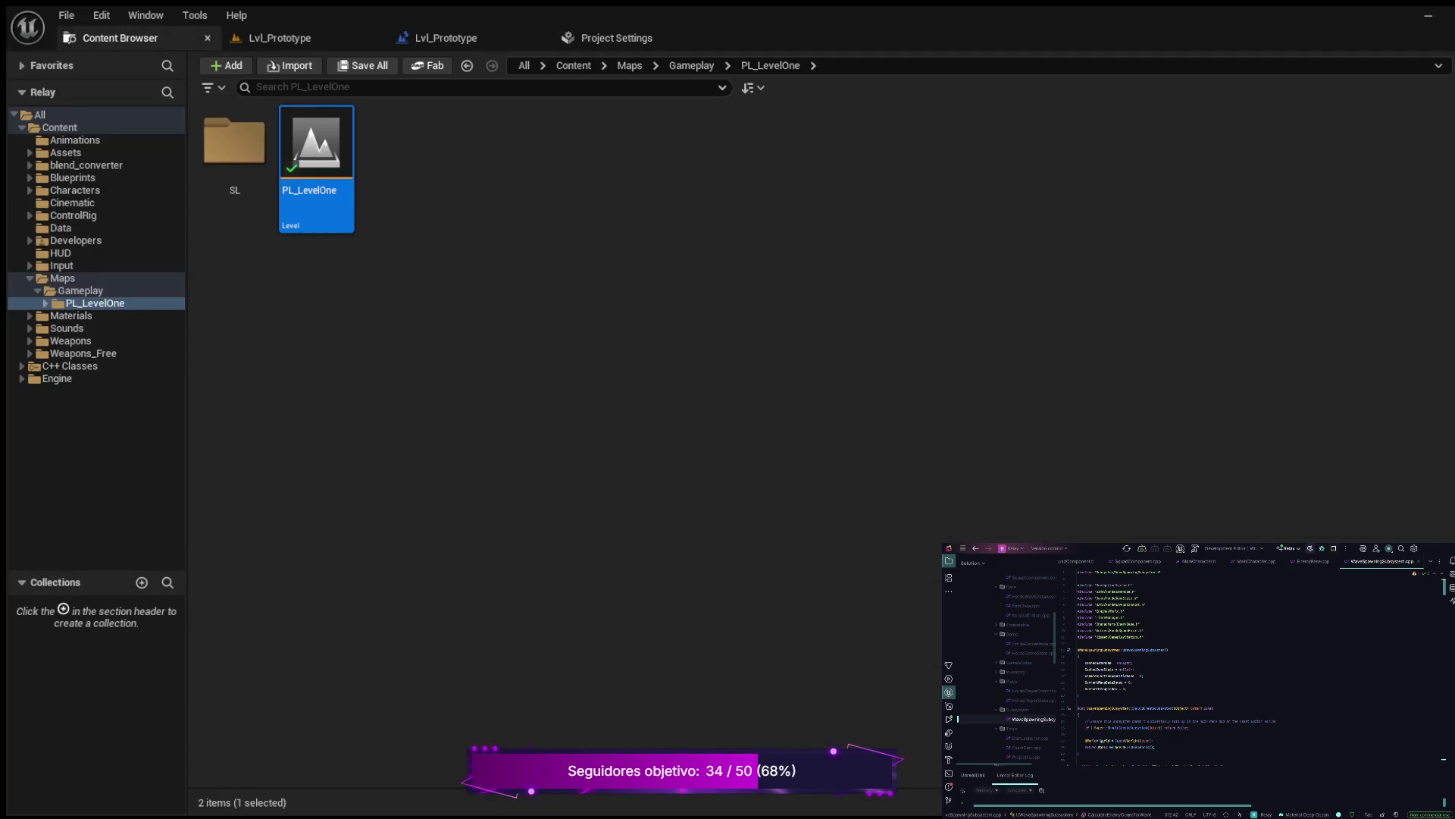
In Lvl_Prototype, select floor tile SM_Floor_4m16, view its Details, and bring up the Maps folder
left_click(278, 37)
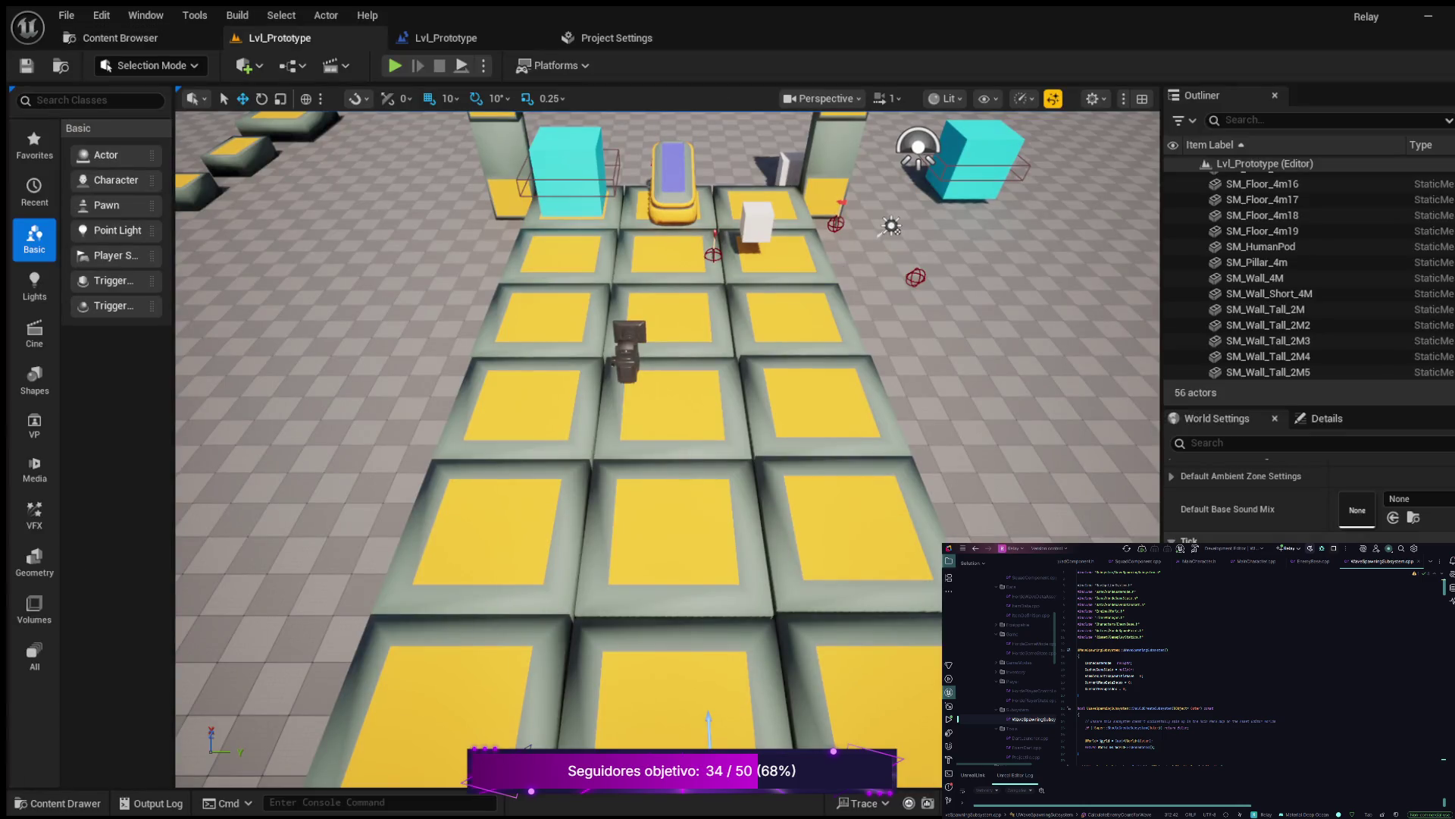
scroll(667, 447, "down", 5)
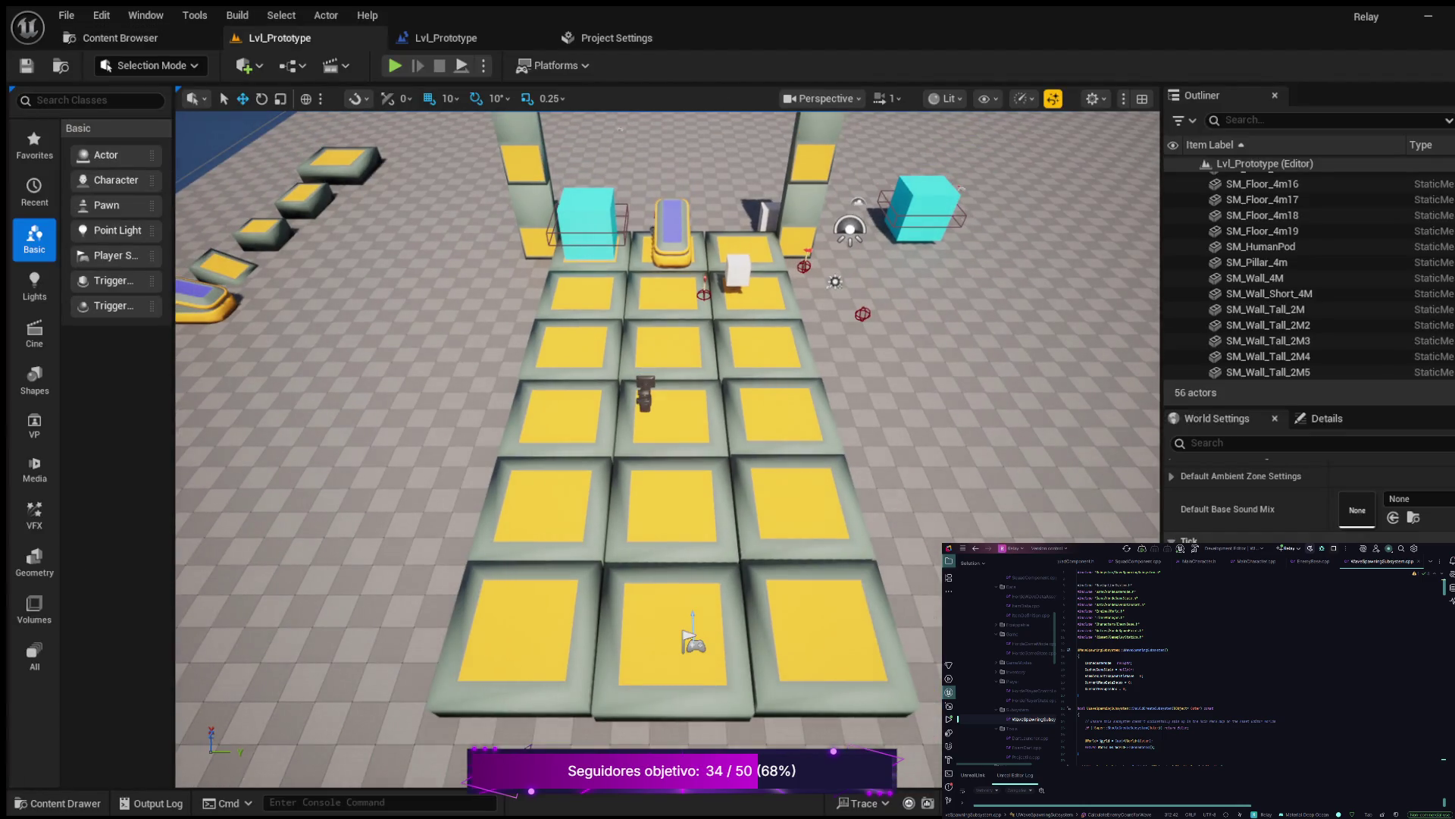
left_click(692, 643)
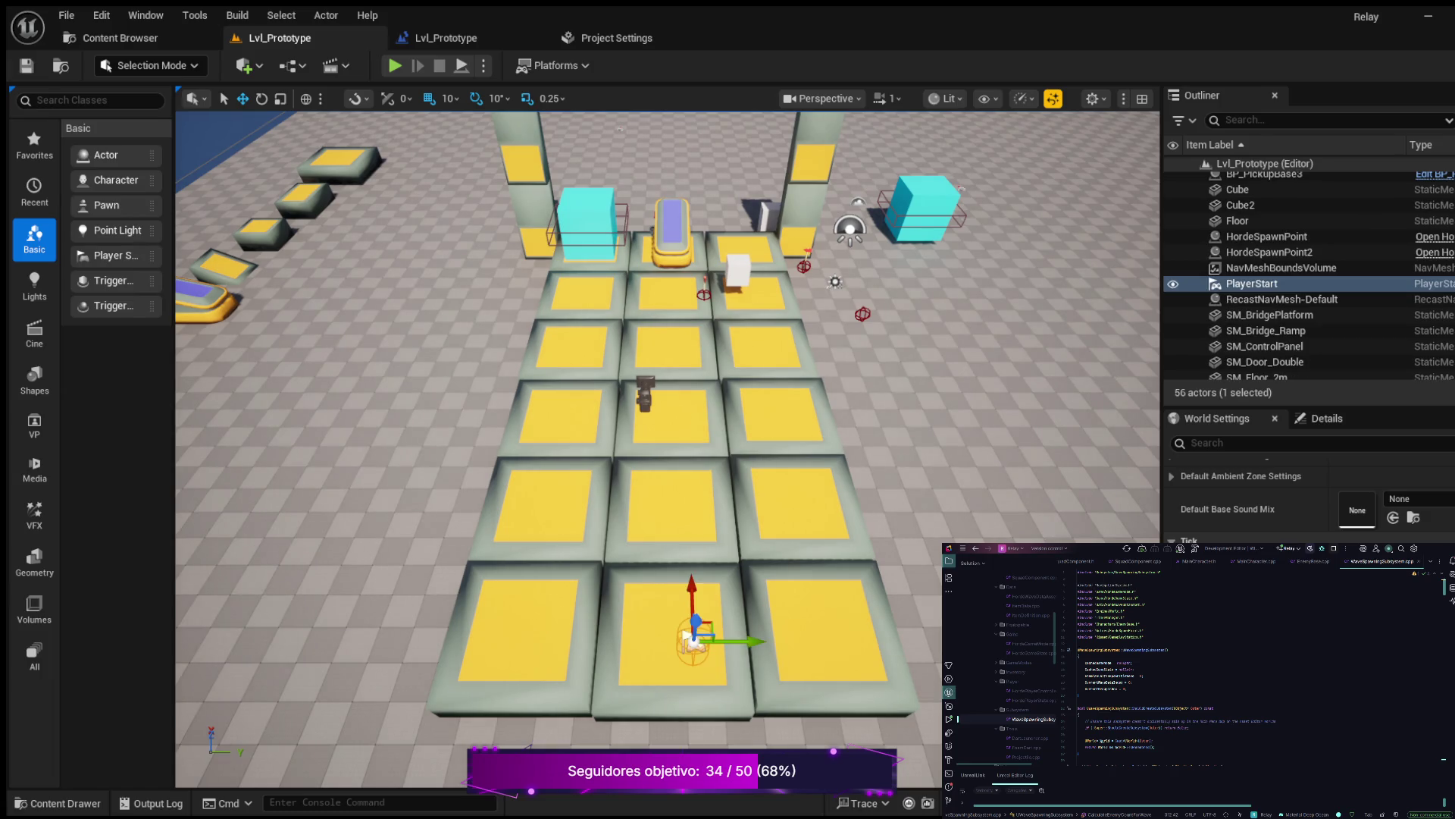
left_click(688, 638)
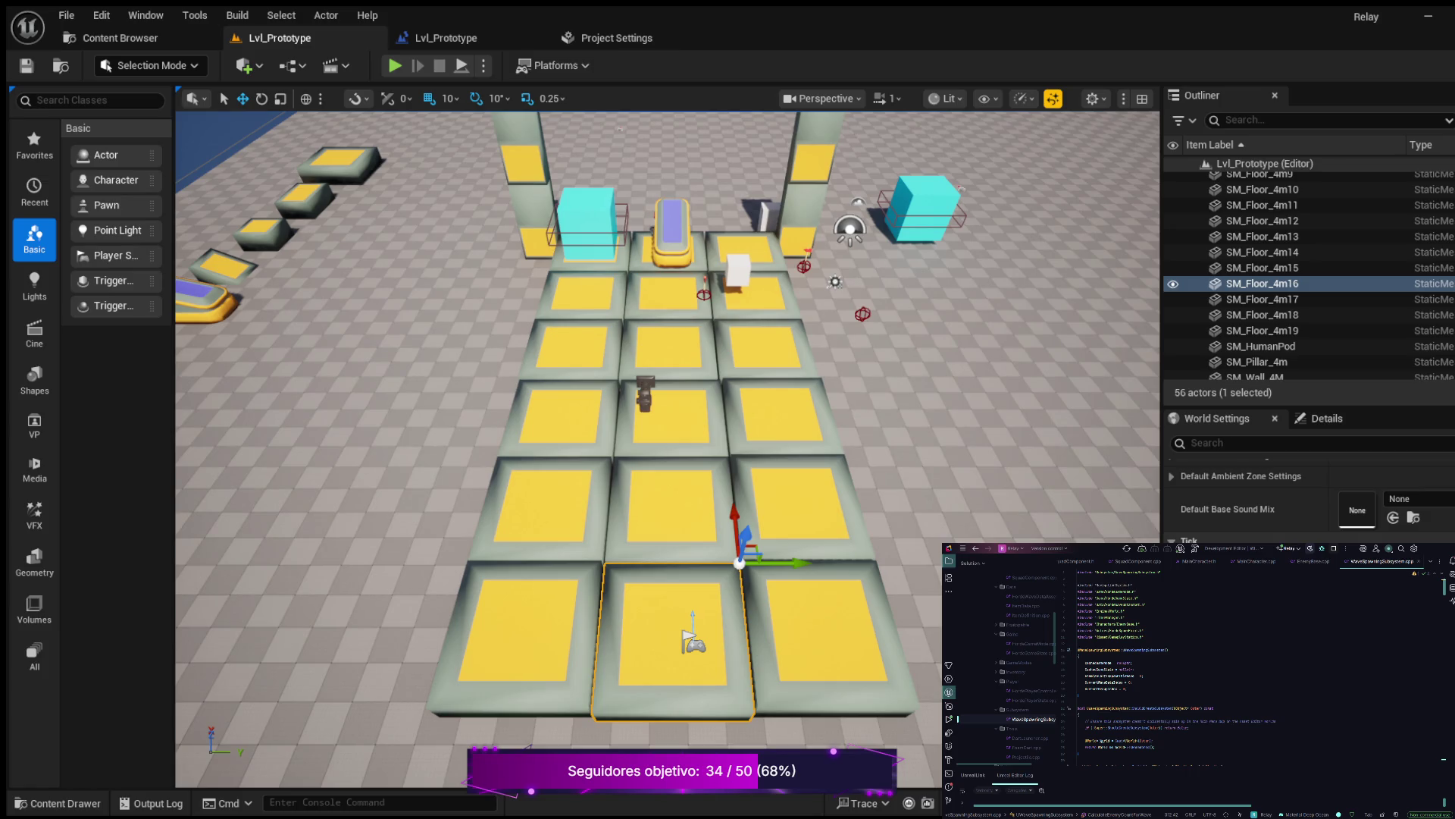
left_click(1326, 419)
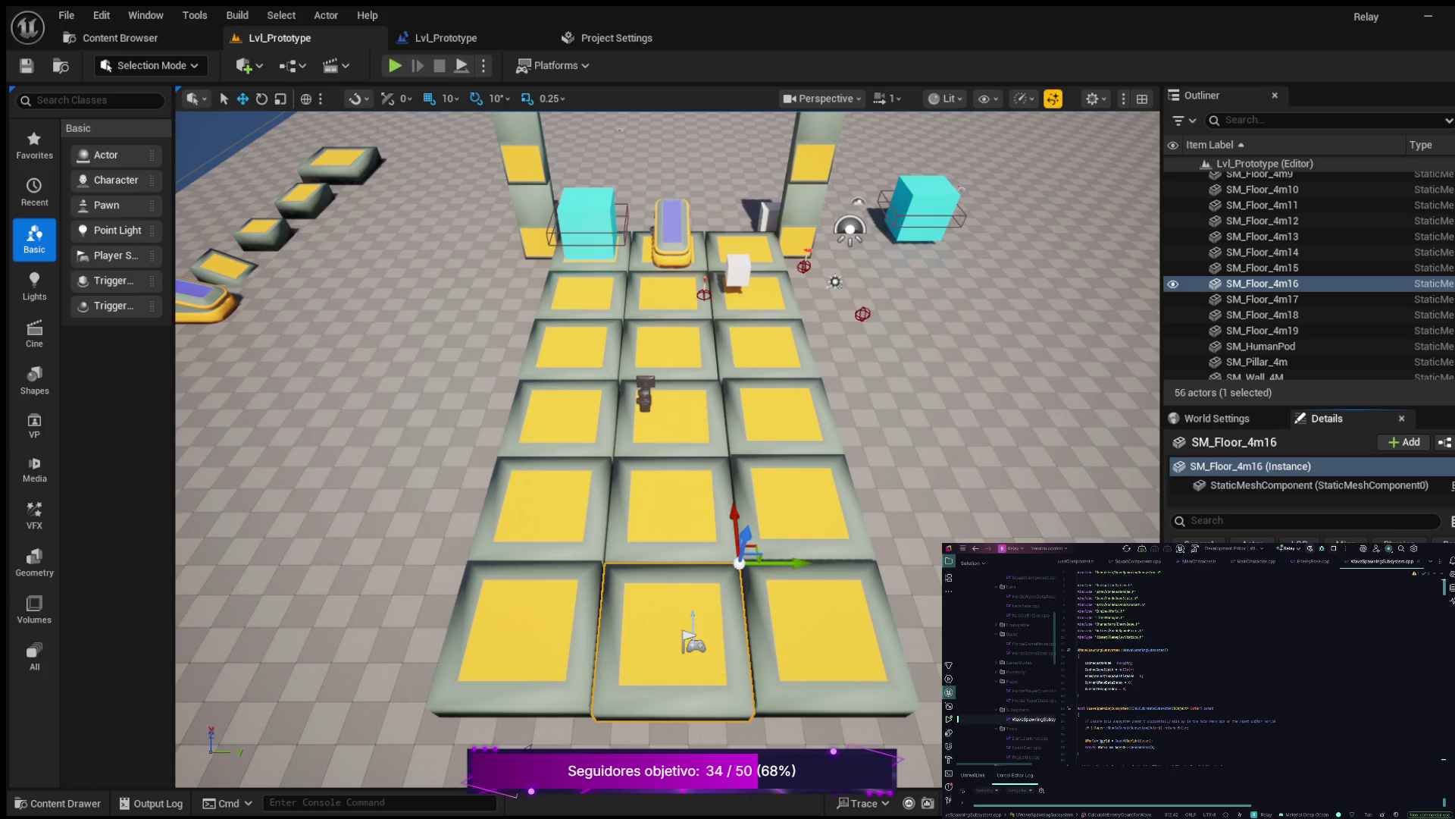
key("ctrl+space")
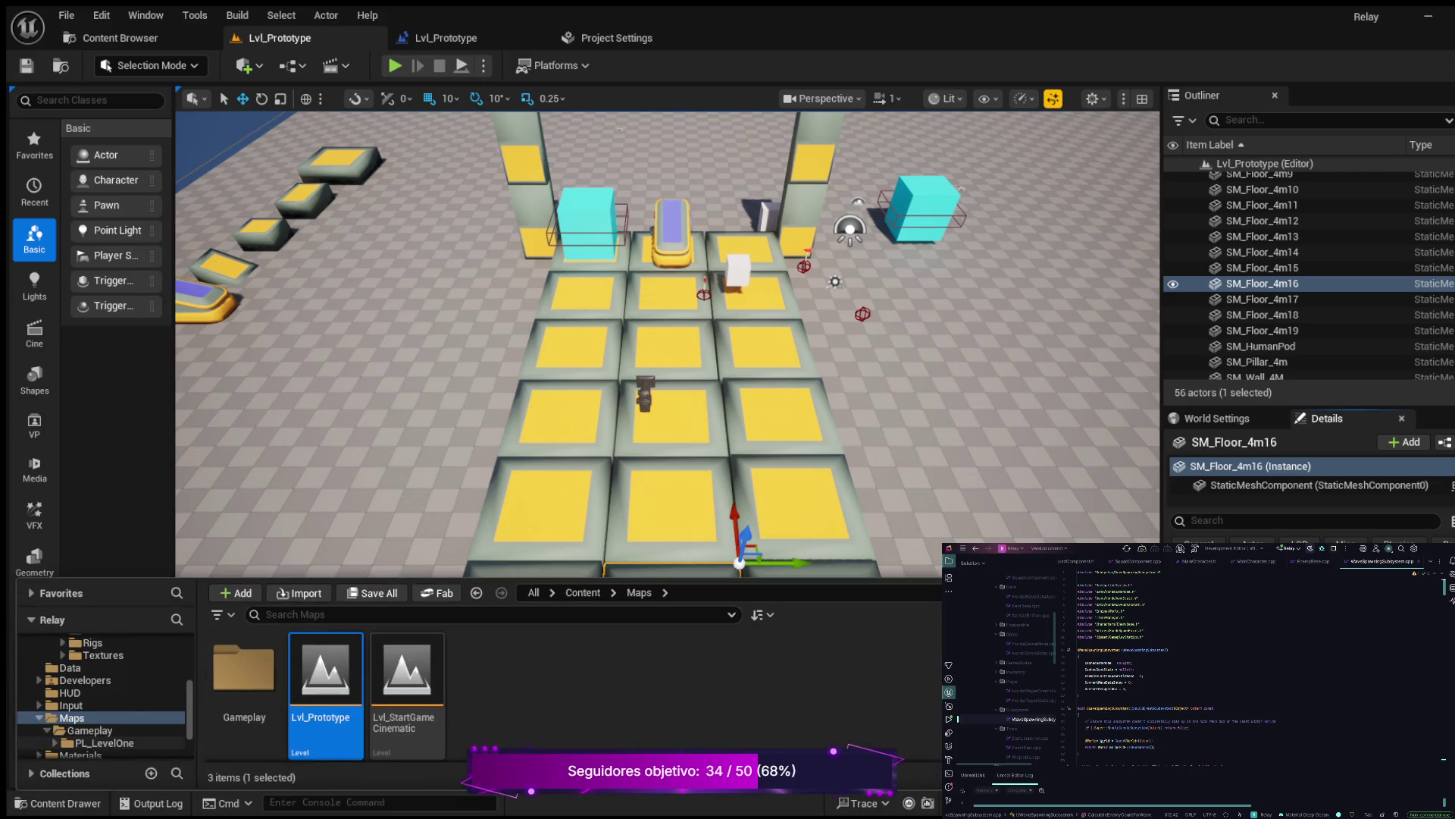
Load the PL_LevelOne level from Maps > Gameplay and select a walkway panel
left_click(104, 743)
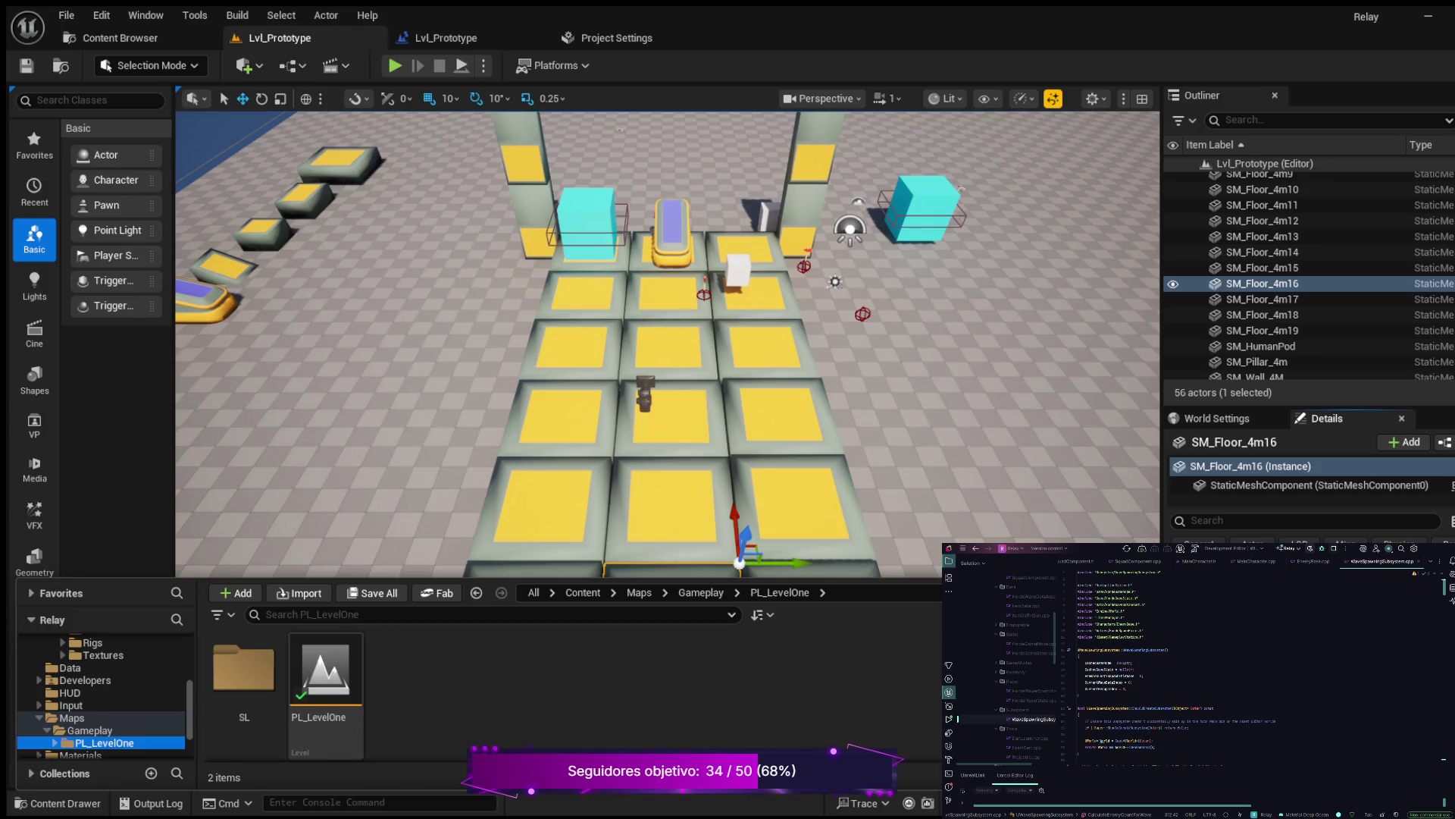
left_click(326, 682)
double_click(326, 683)
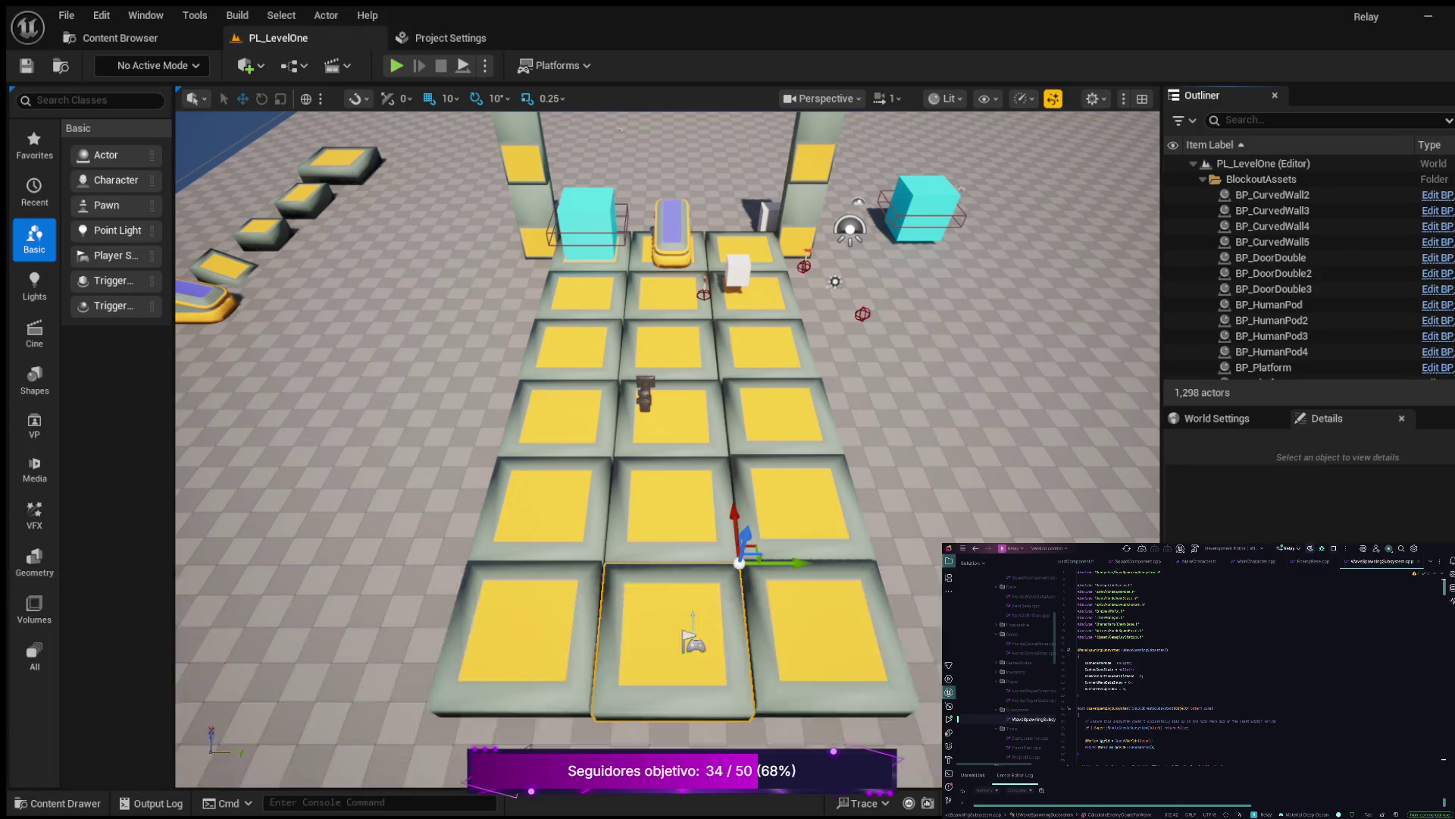
left_click(758, 500)
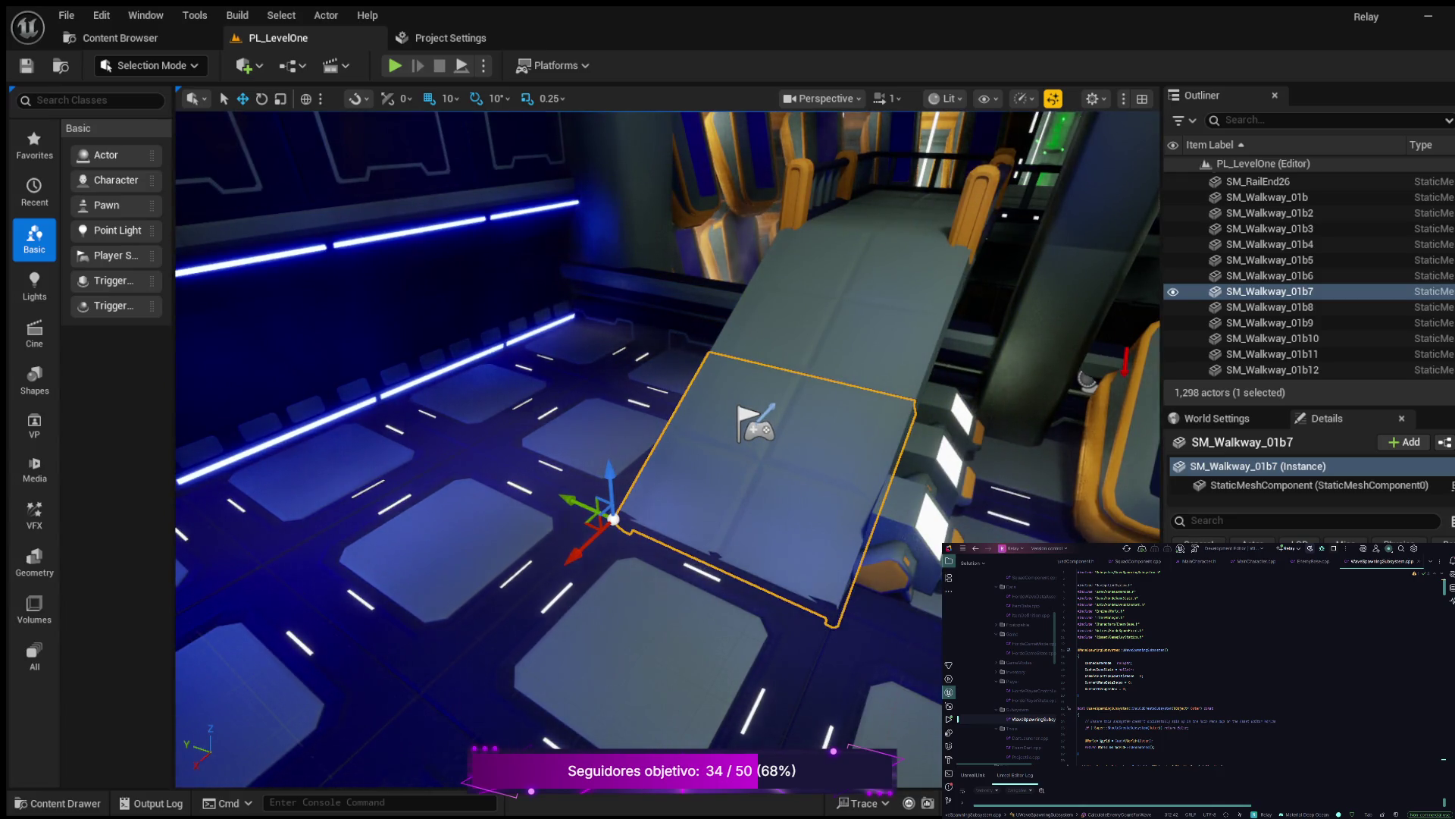
Close Project Settings and bring up the Content Drawer
left_click(394, 470)
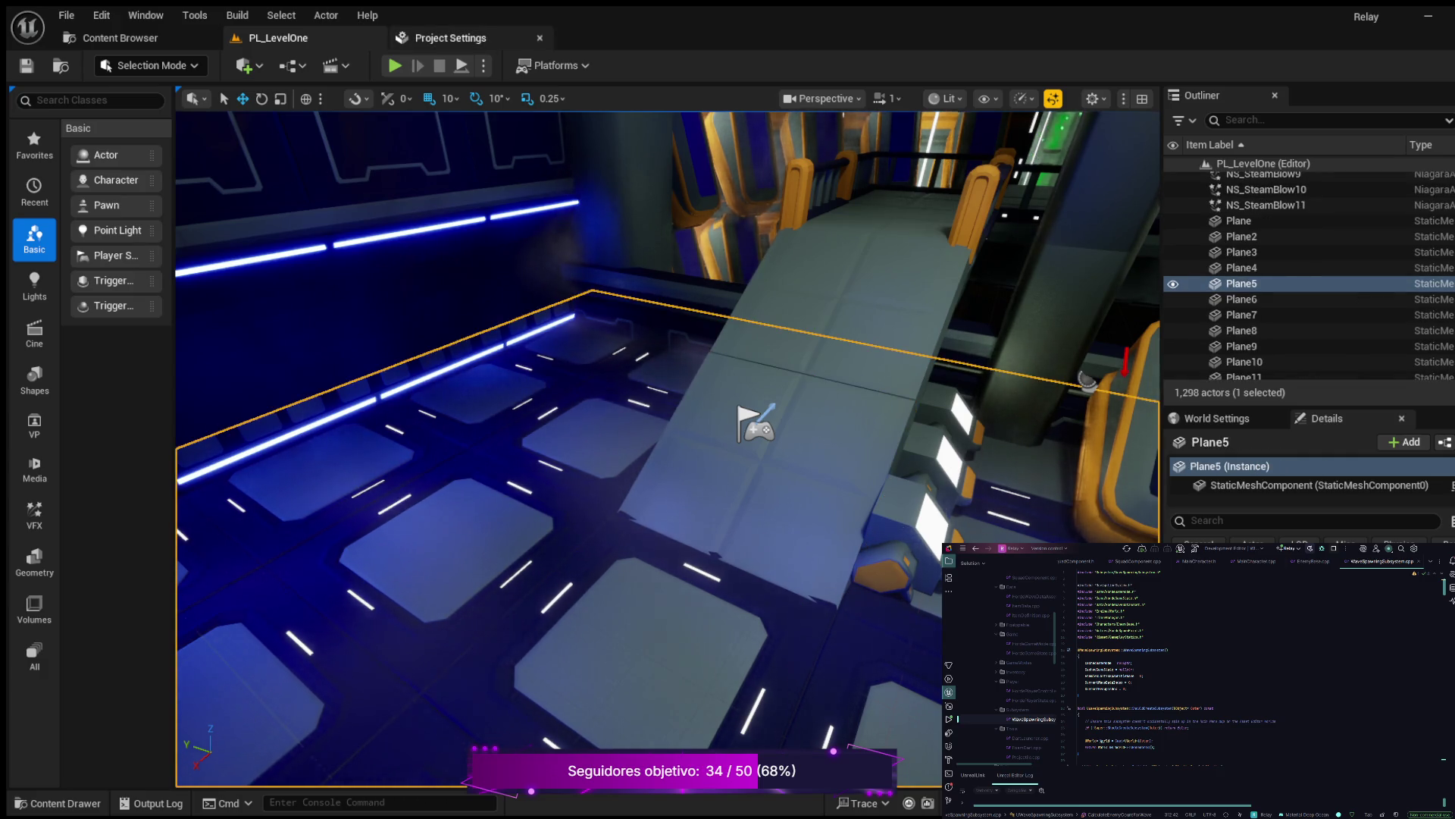
left_click(540, 38)
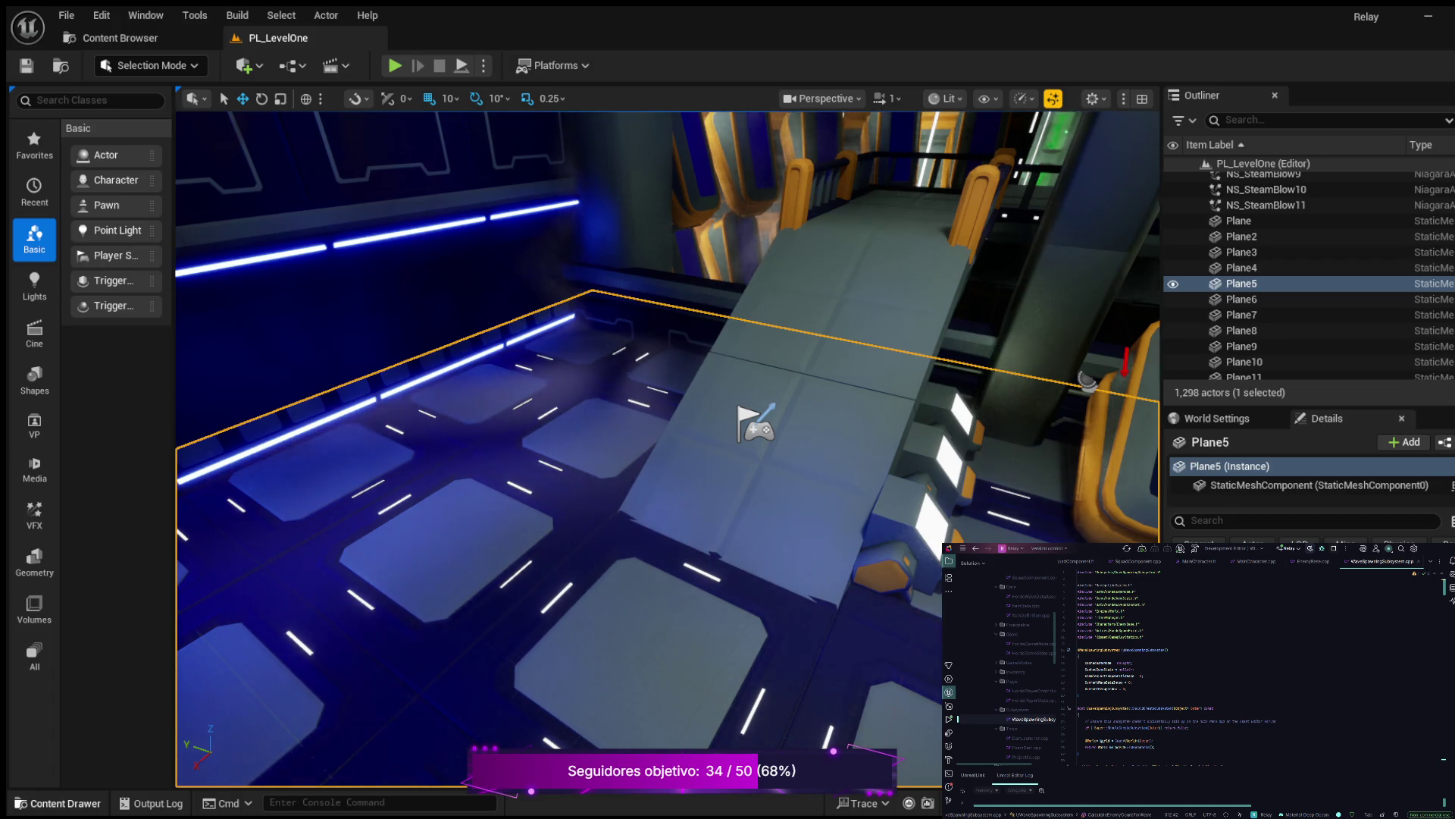
key("ctrl+space")
scroll(102, 698, "up", 5)
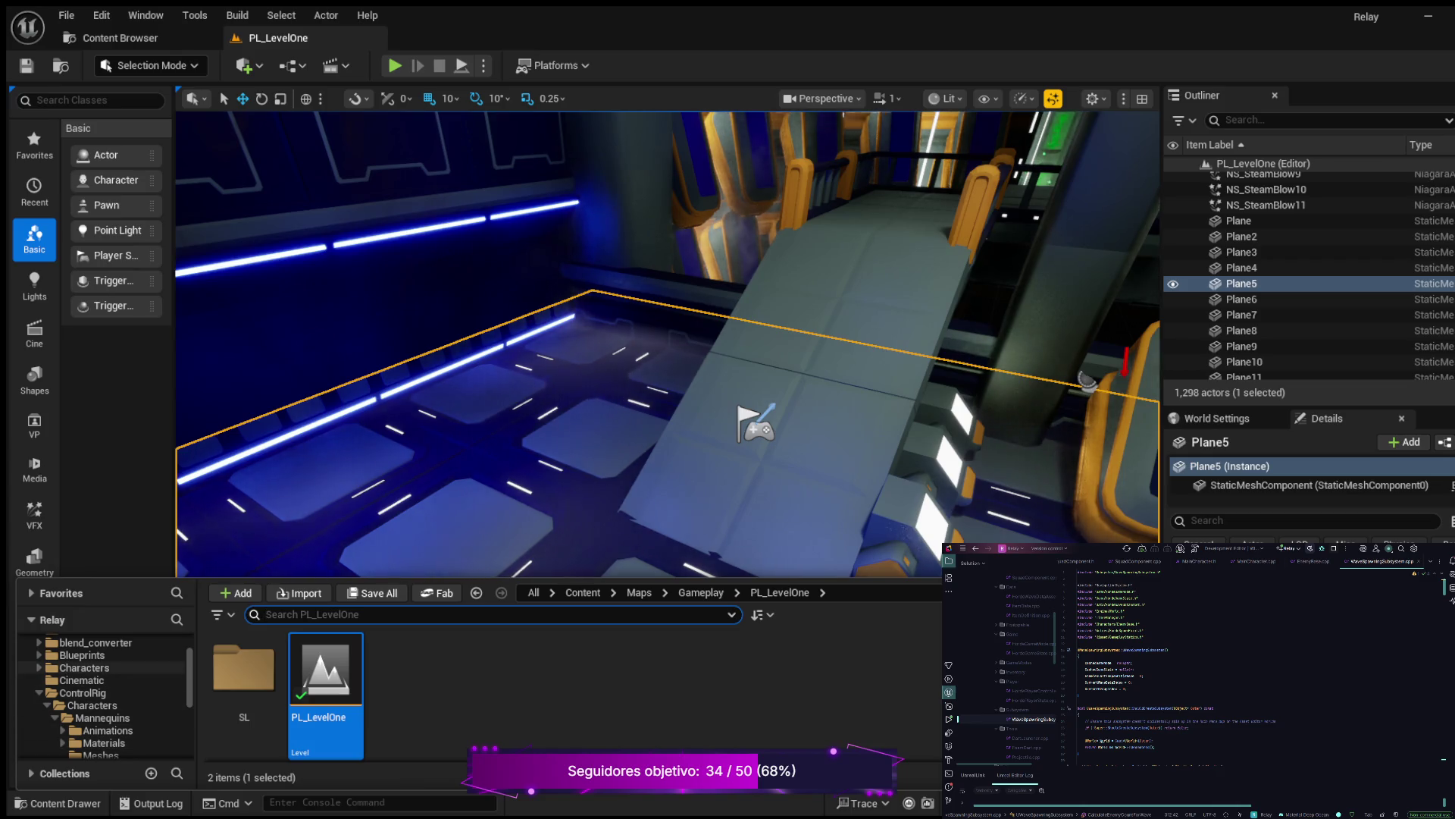
Browse the Characters and Data content folders
left_click(84, 667)
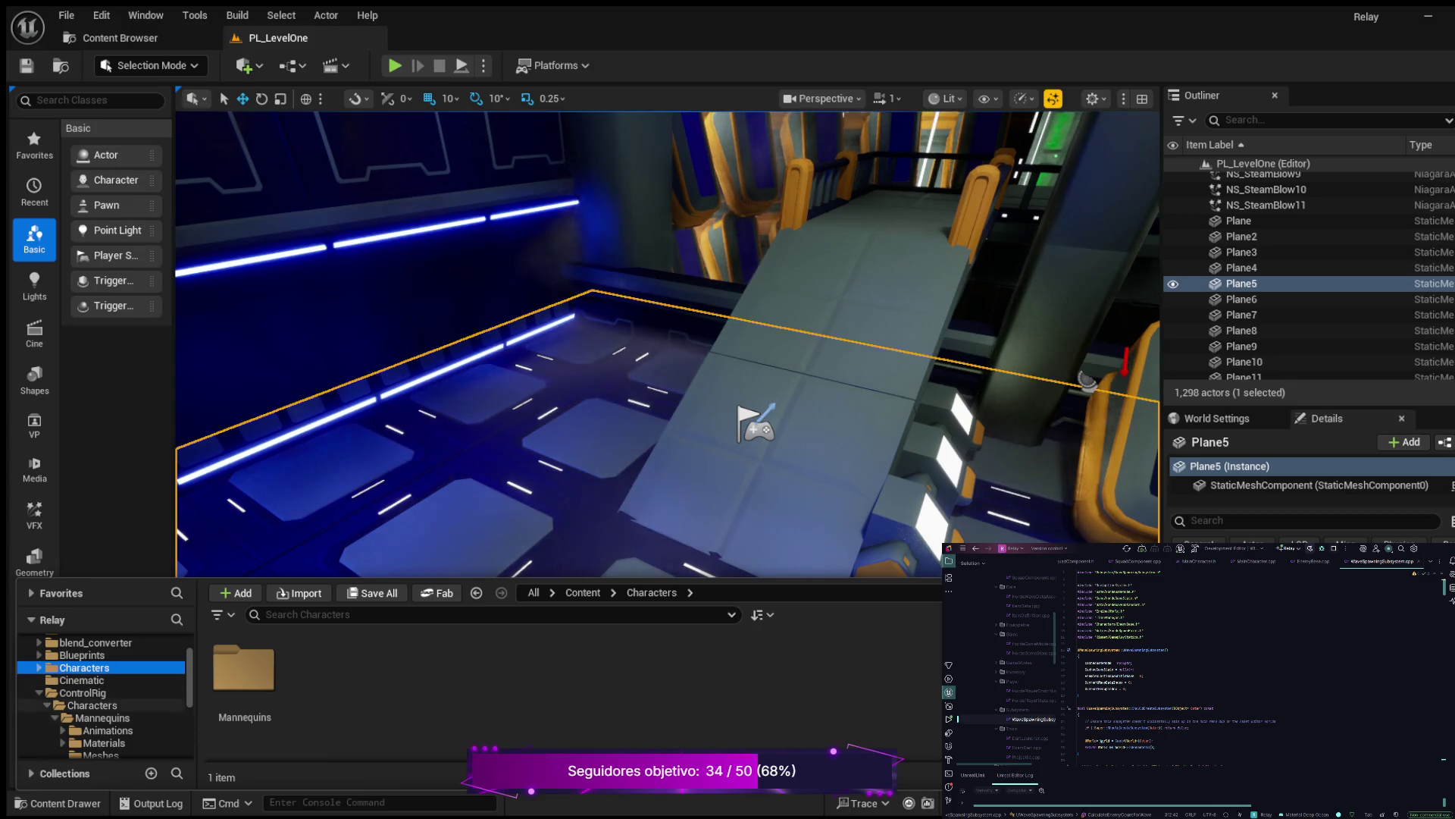
scroll(106, 728, "down", 1)
scroll(102, 697, "up", 3)
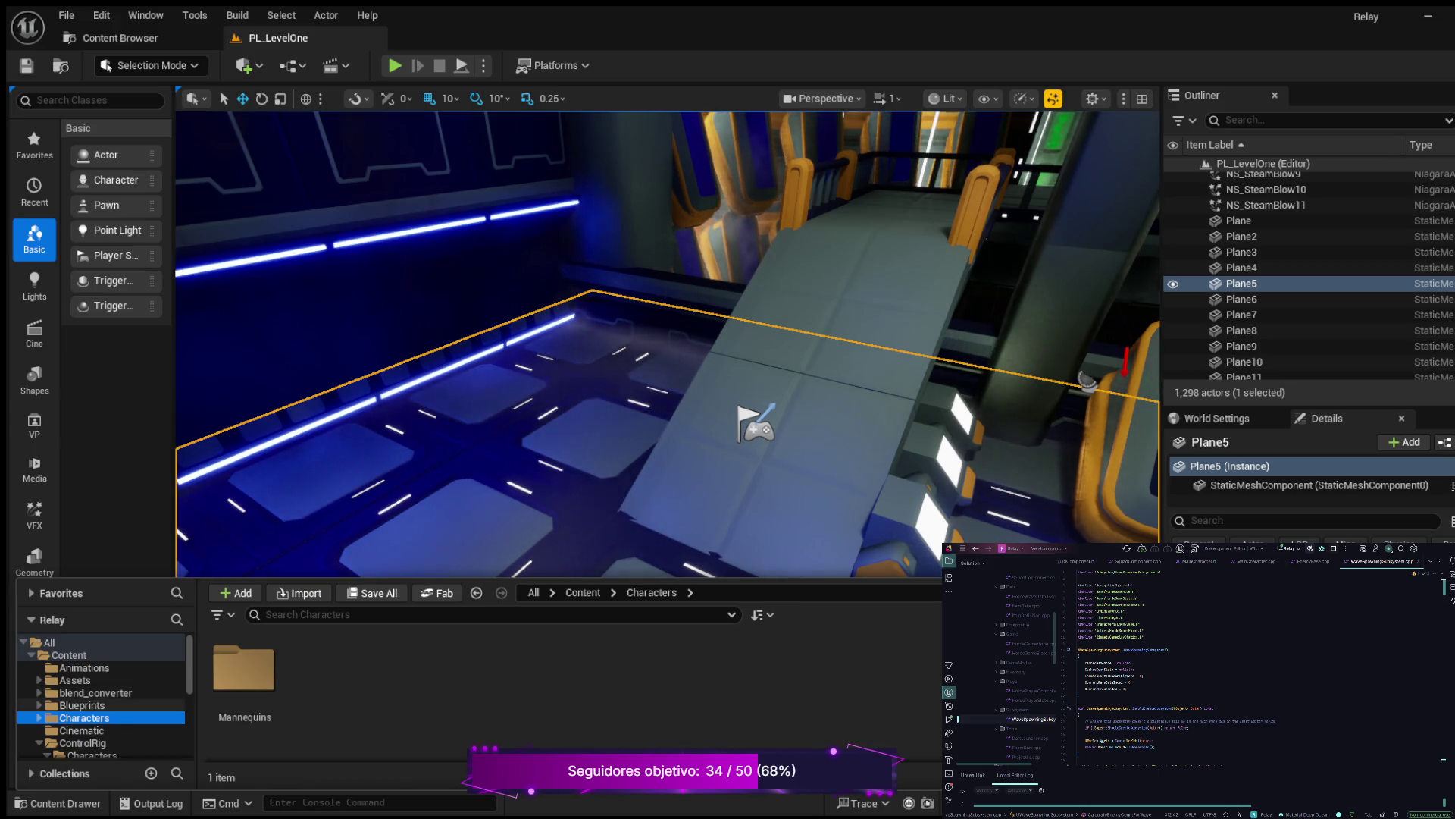
scroll(102, 697, "down", 2)
scroll(103, 697, "down", 1)
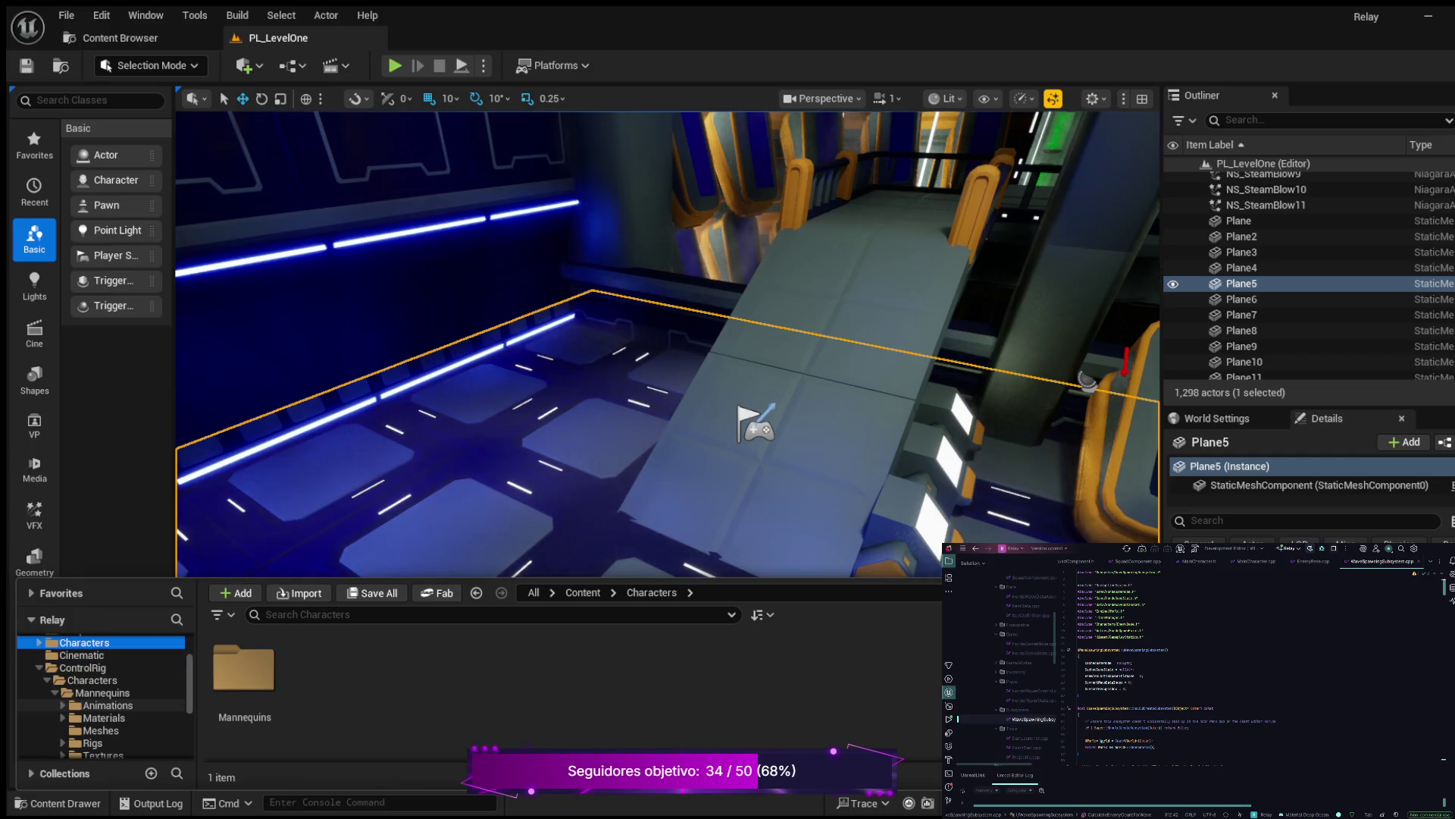
scroll(103, 697, "down", 2)
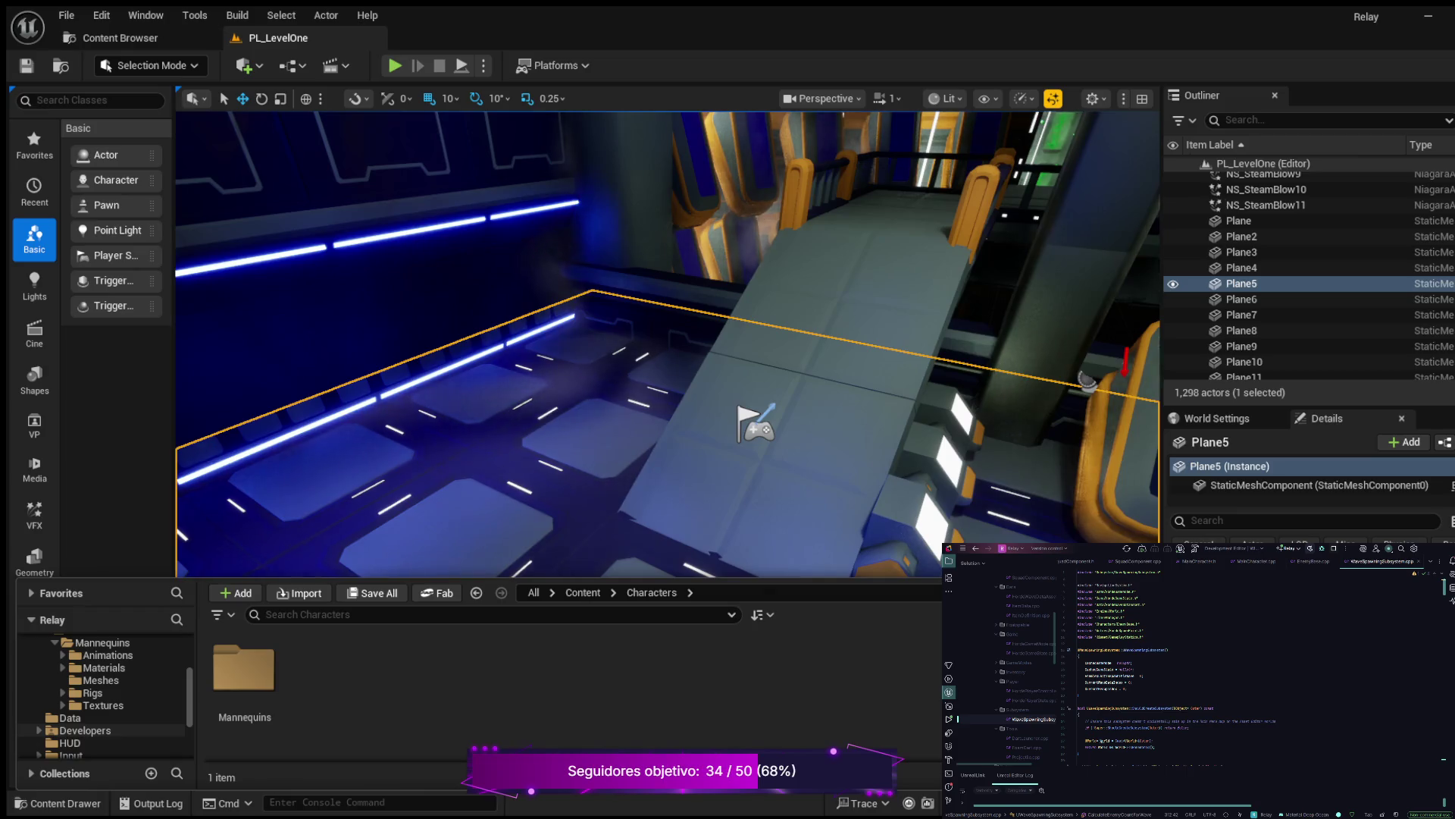
scroll(102, 698, "down", 1)
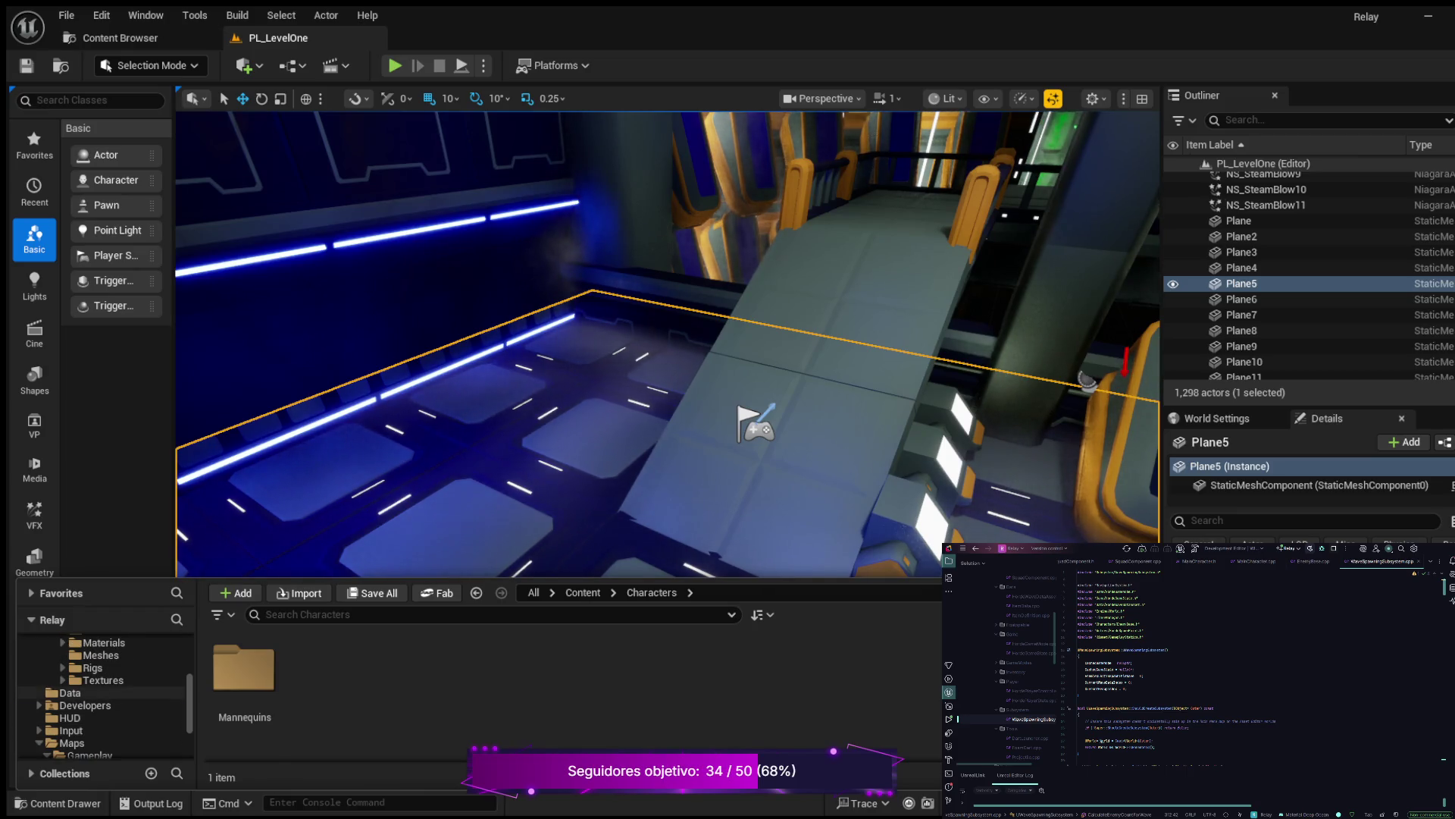
left_click(91, 693)
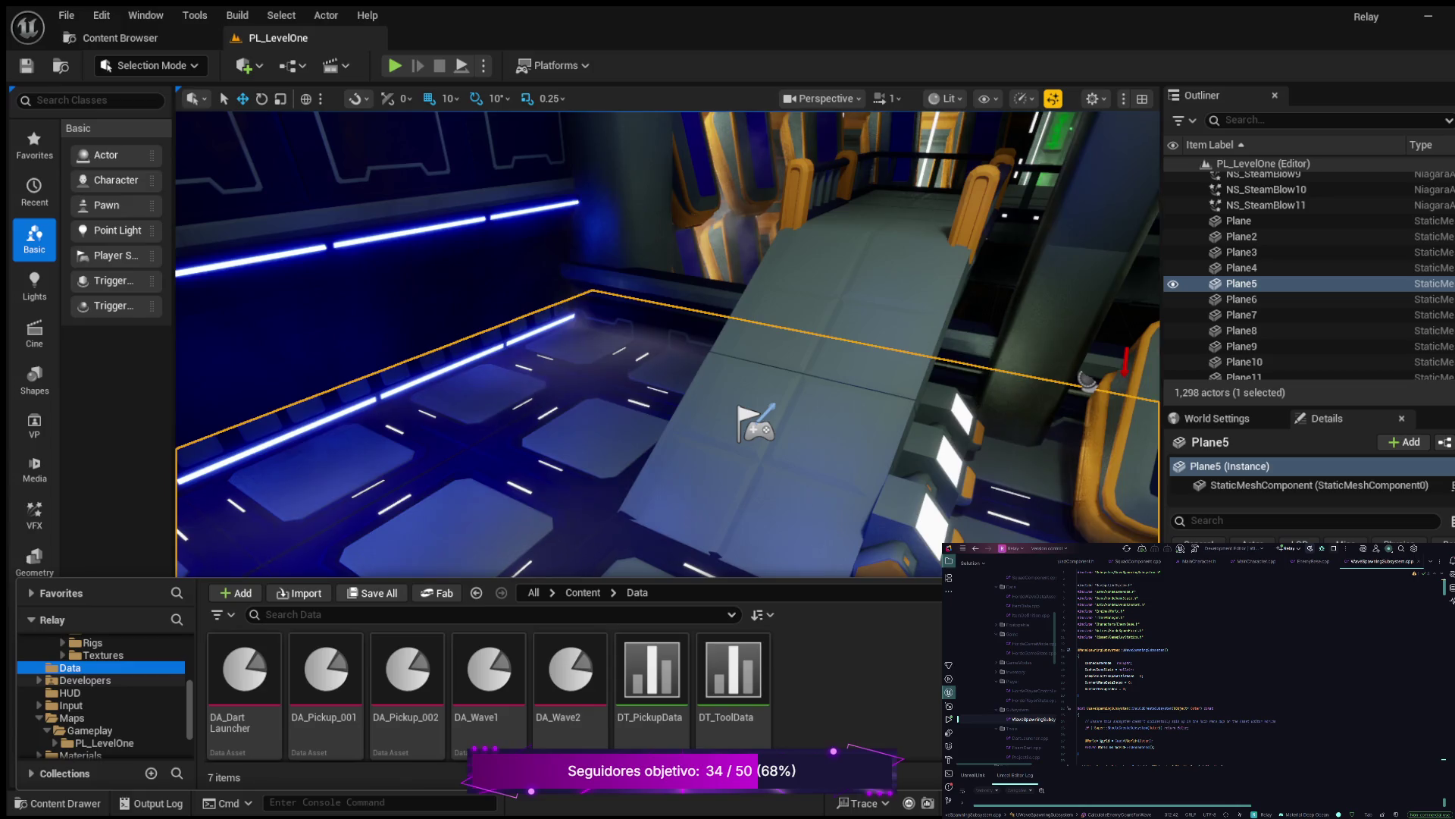
scroll(103, 698, "down", 2)
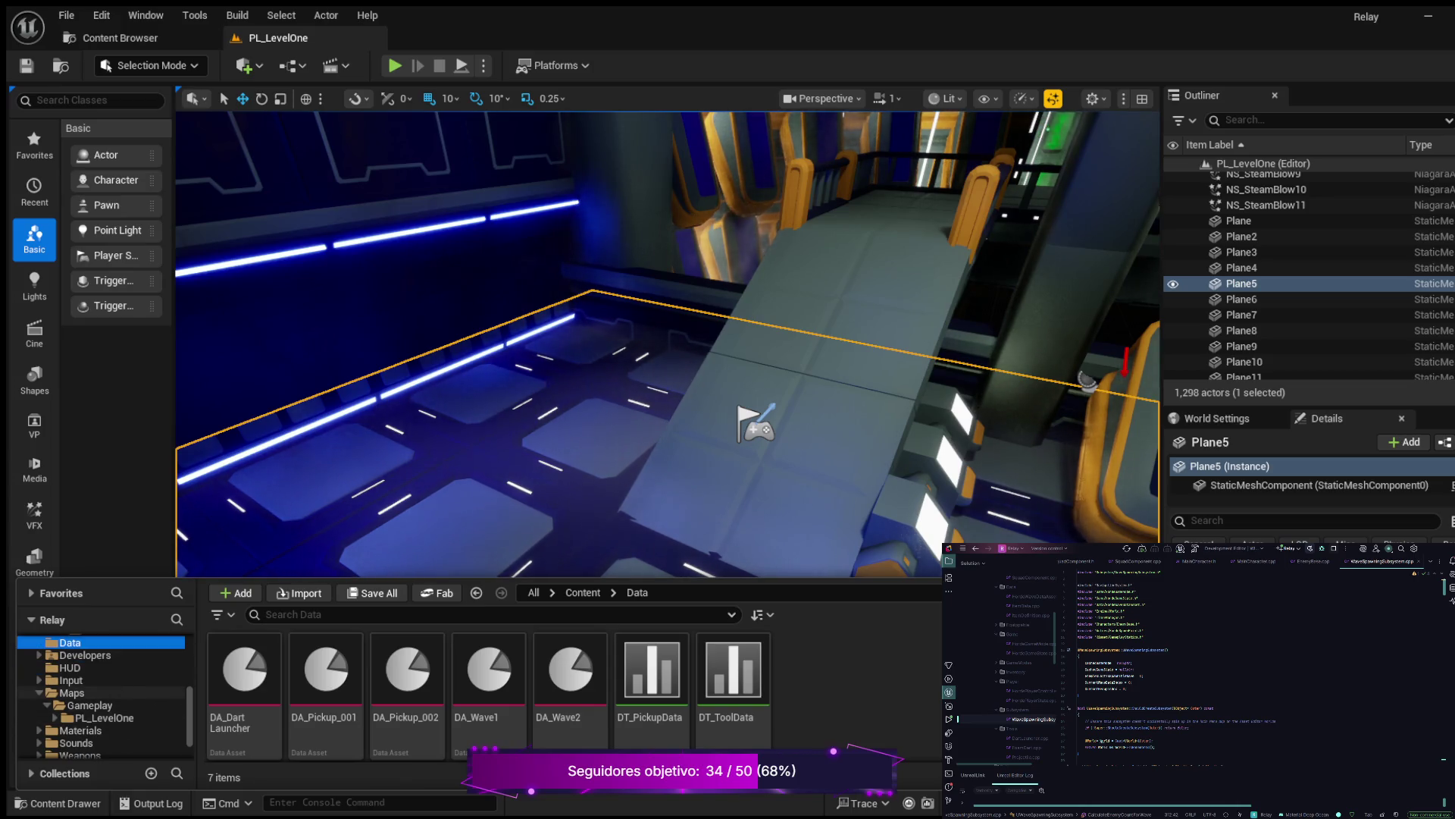
scroll(103, 697, "down", 2)
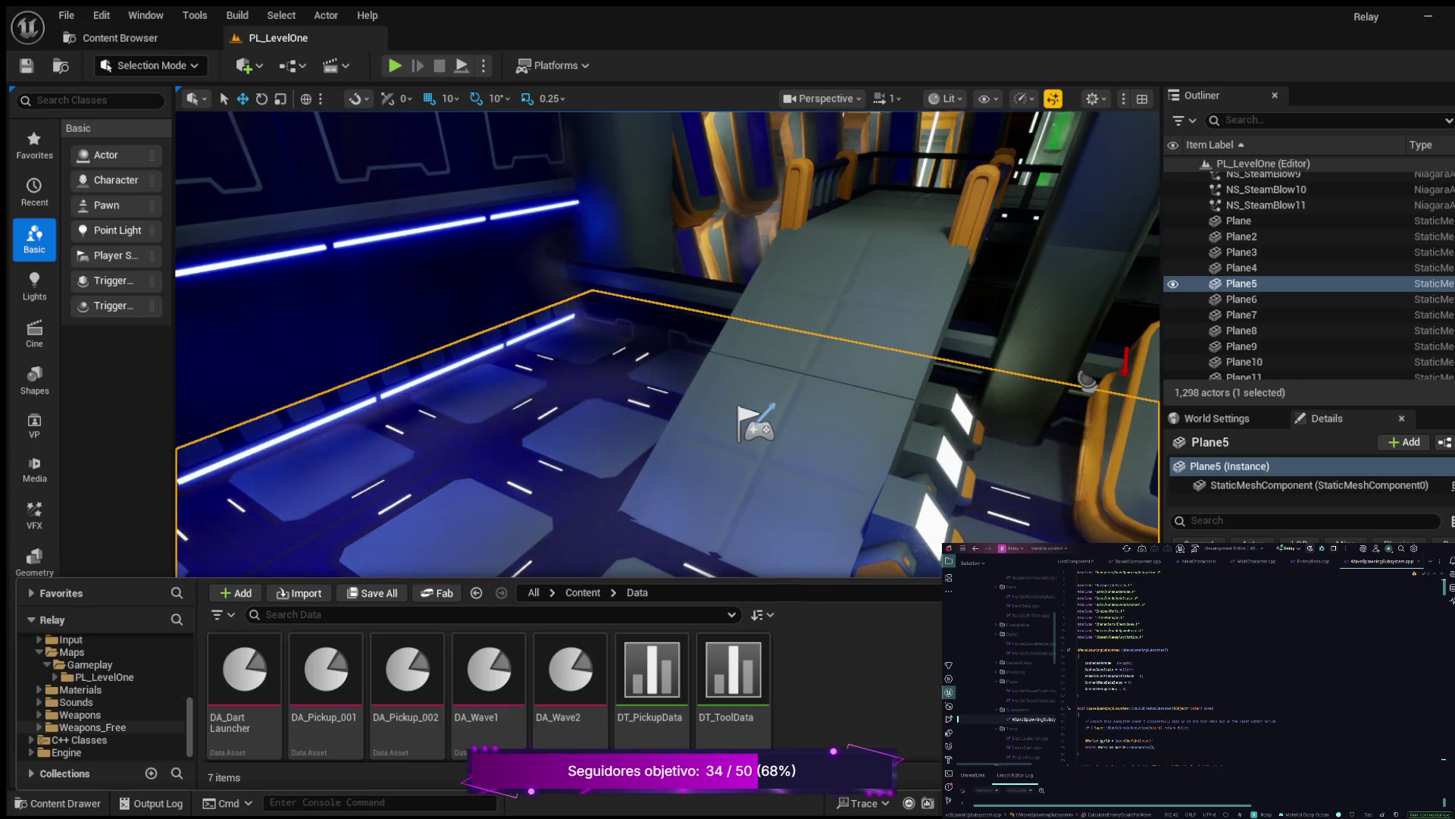
Look through Weapons_Free's Maps, Materials, Meshes and Textures subfolders
left_click(39, 726)
left_click(79, 740)
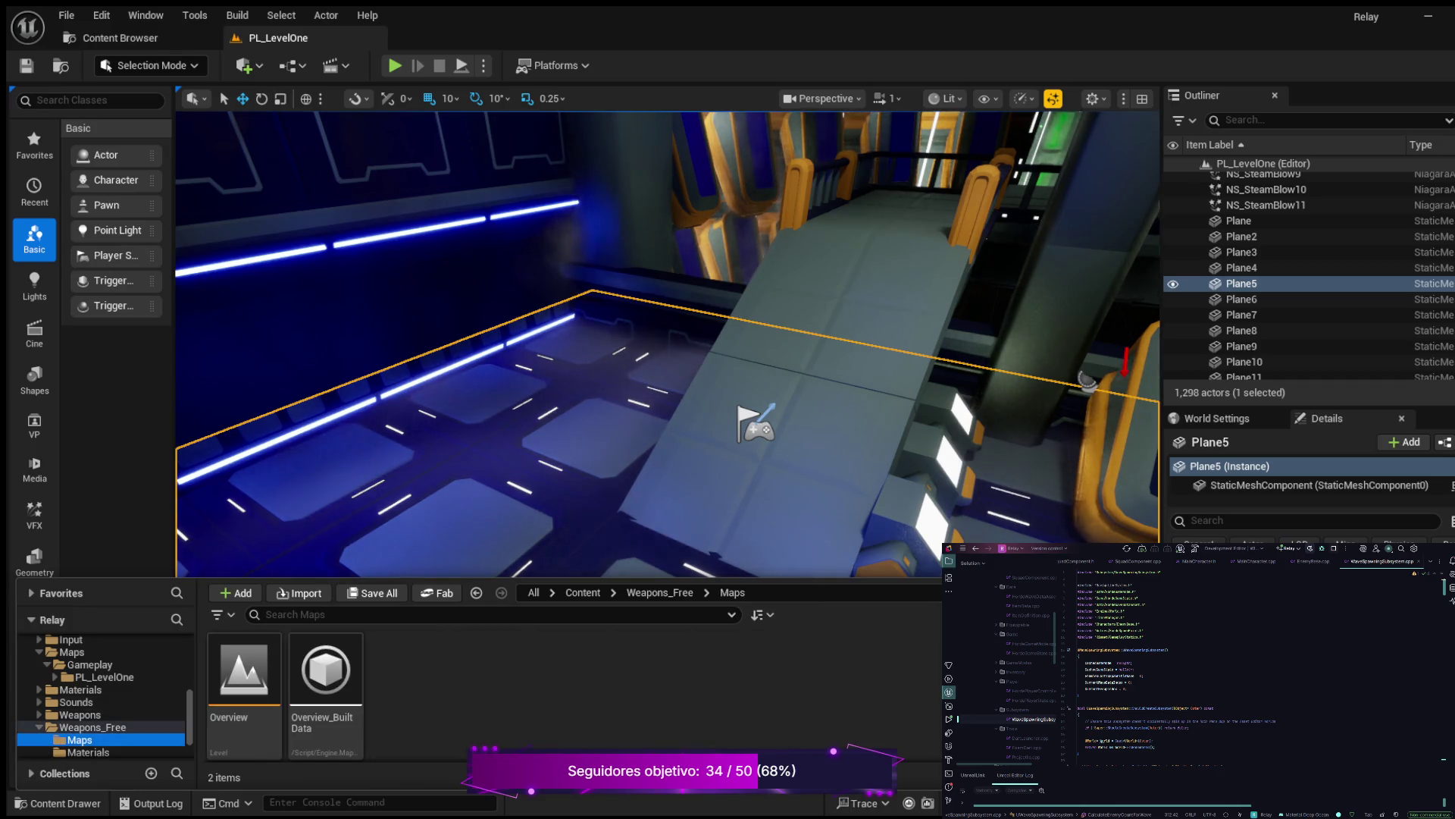
scroll(102, 697, "down", 1)
left_click(87, 727)
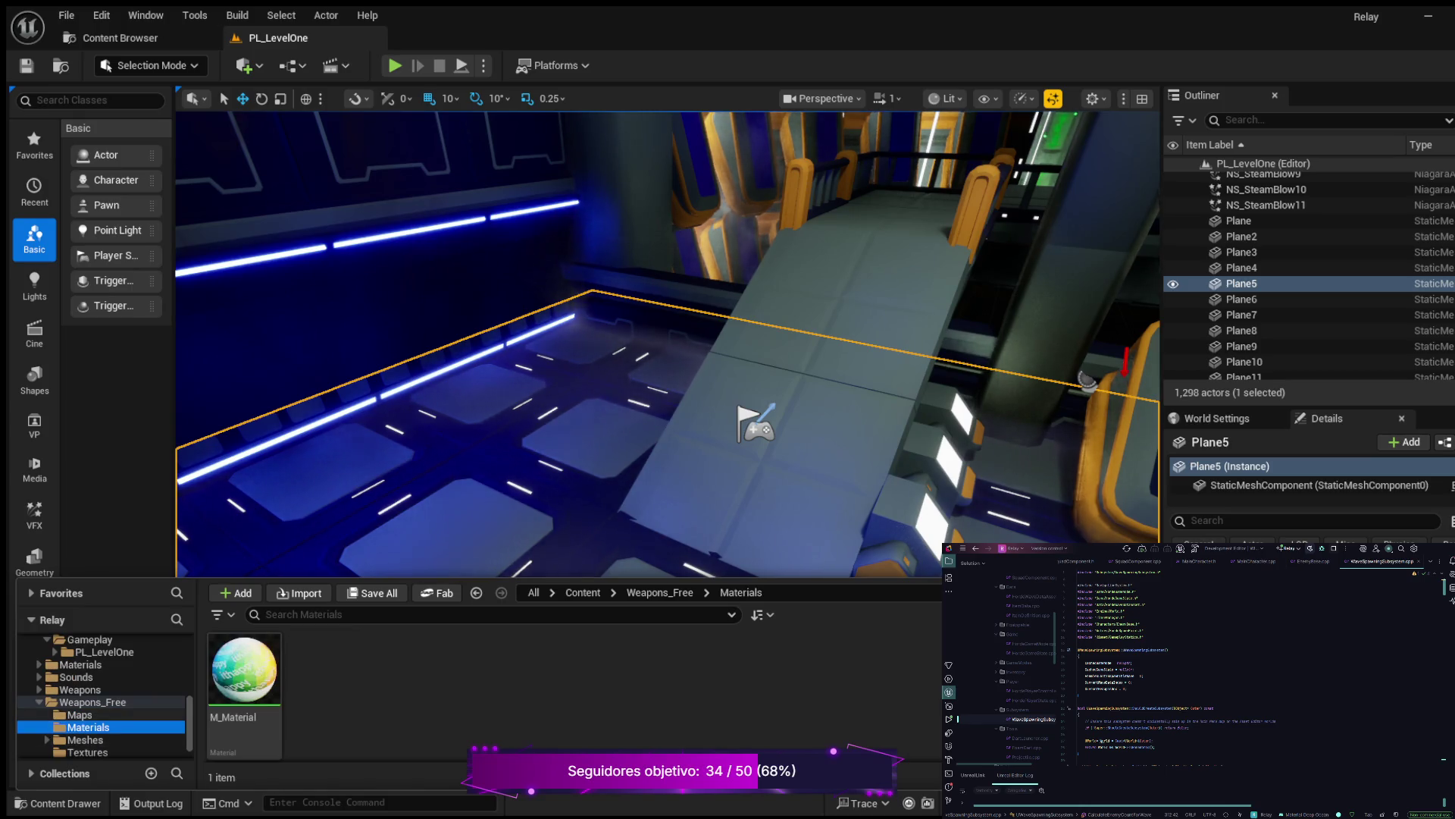
scroll(103, 697, "down", 1)
left_click(85, 715)
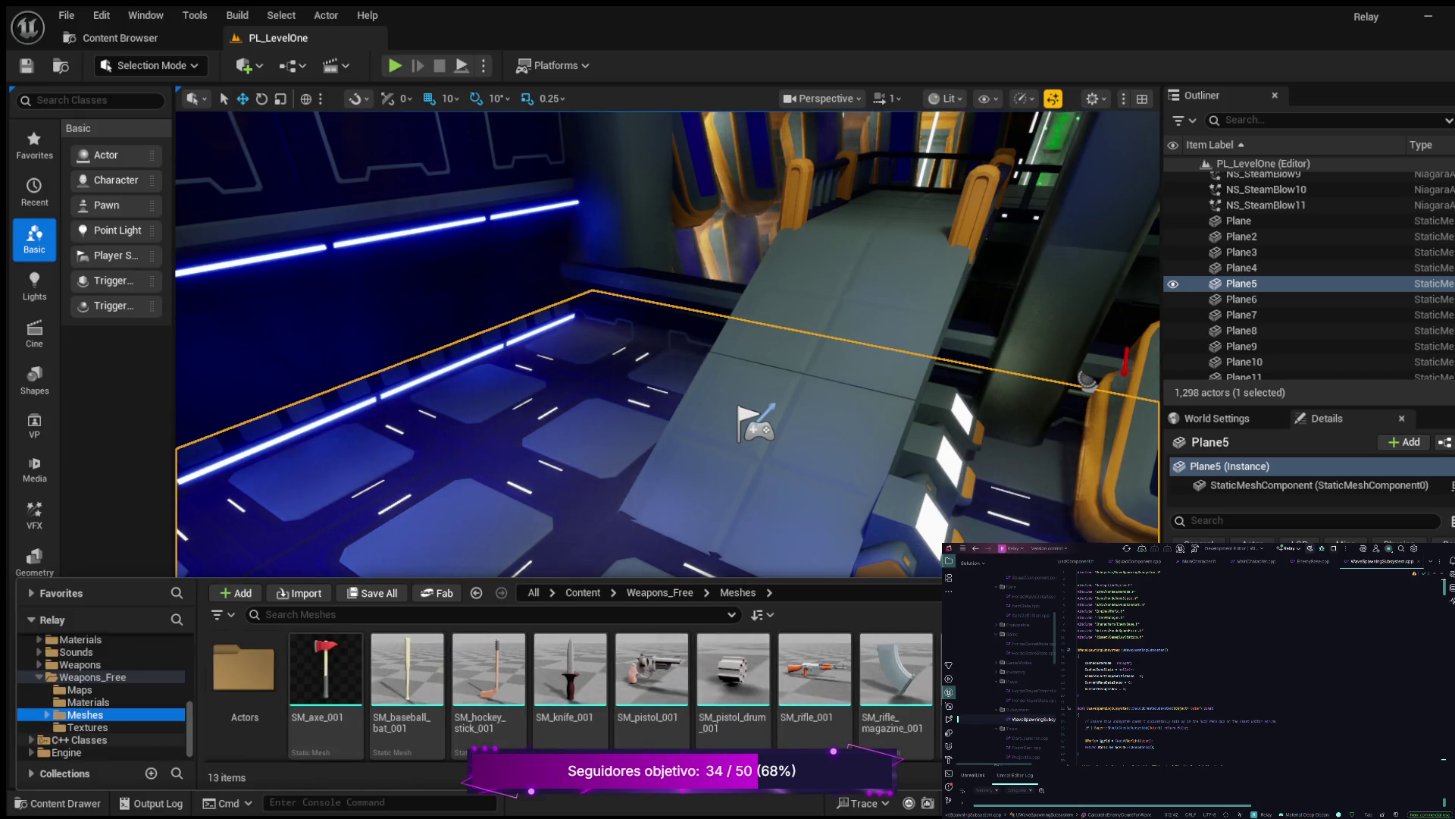
left_click(87, 727)
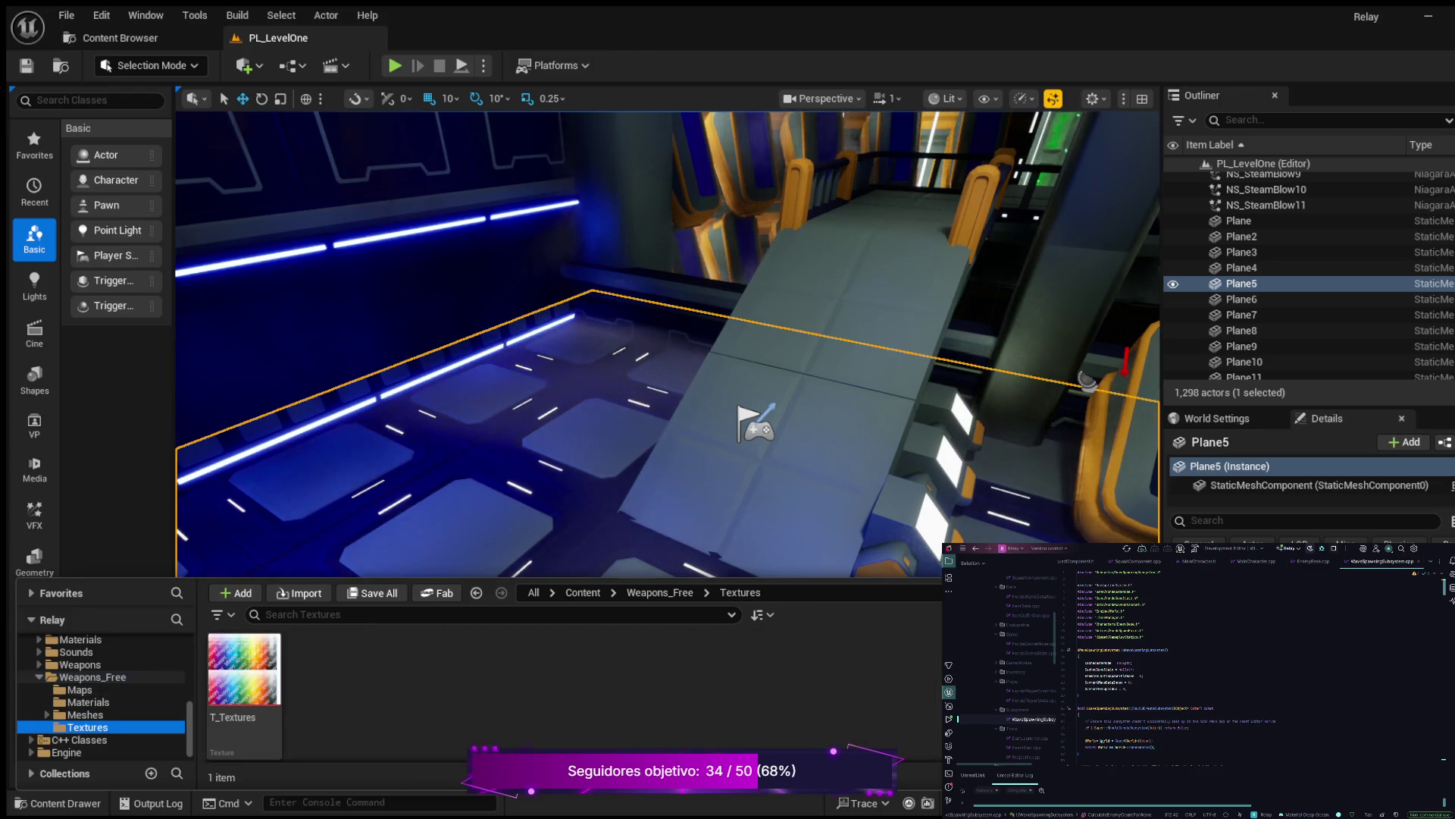
left_click(39, 677)
left_click(93, 727)
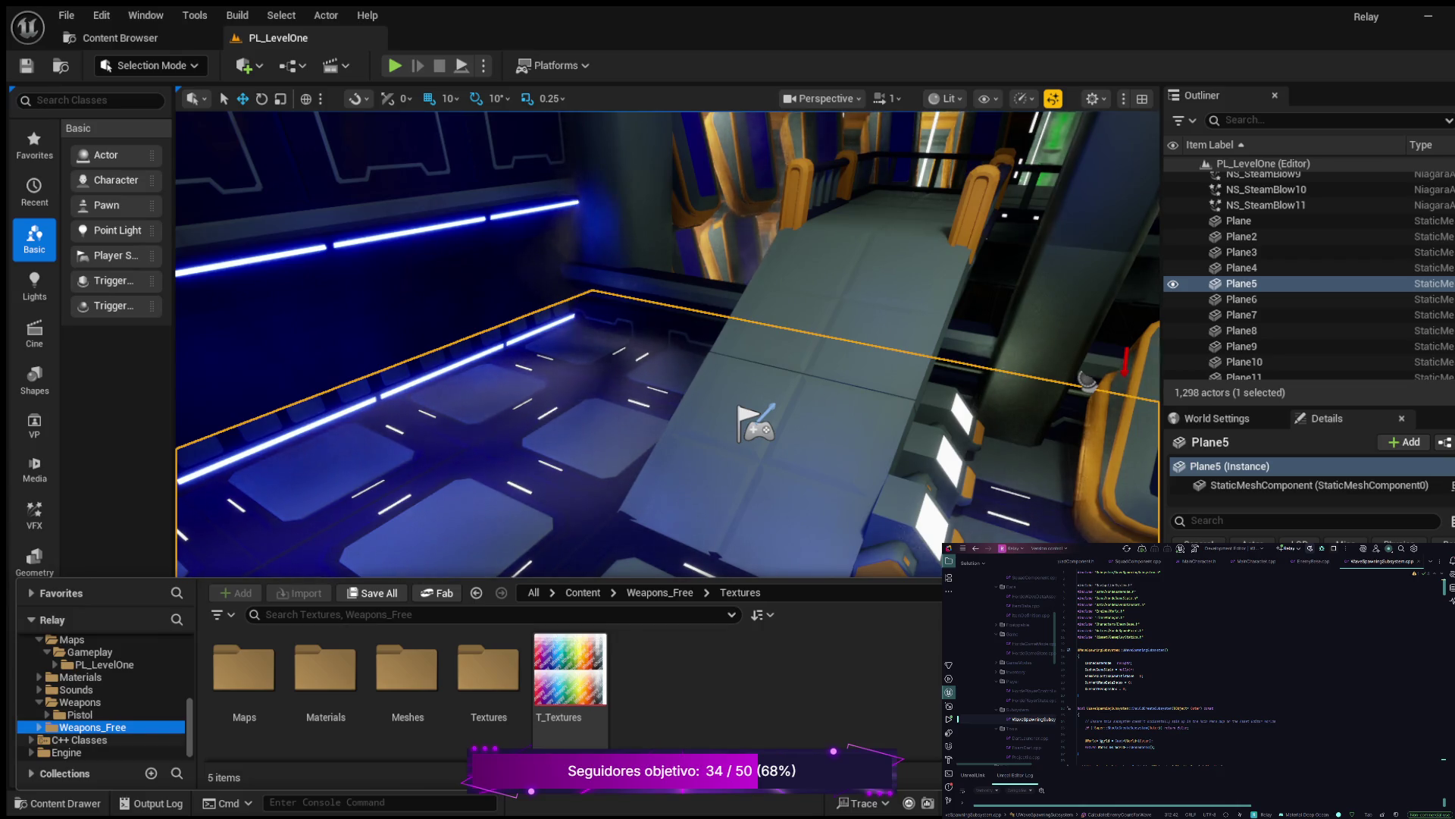
left_click(39, 702)
scroll(102, 695, "up", 2)
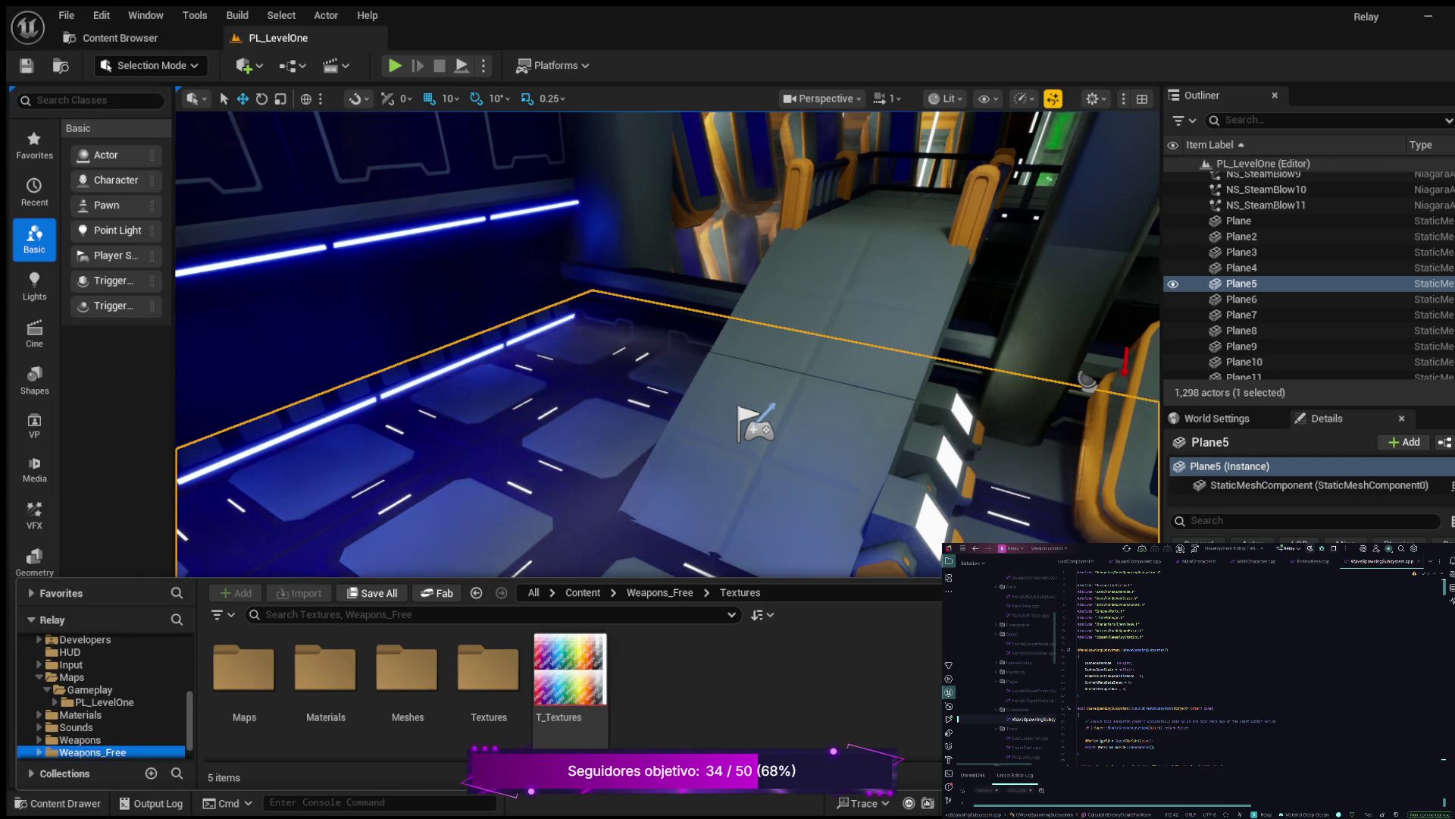
scroll(667, 345, "down", 3)
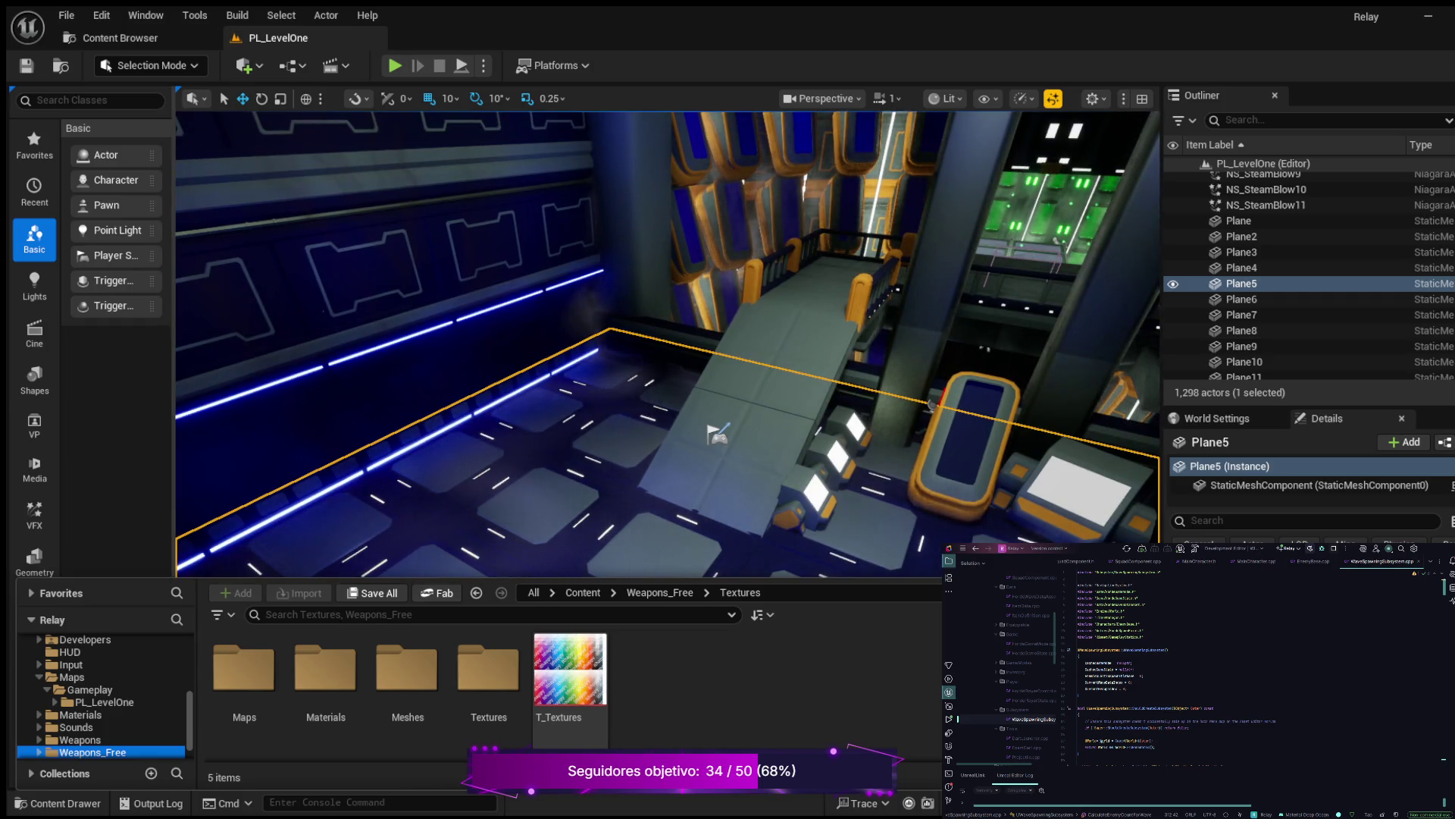
scroll(718, 434, "down", 2)
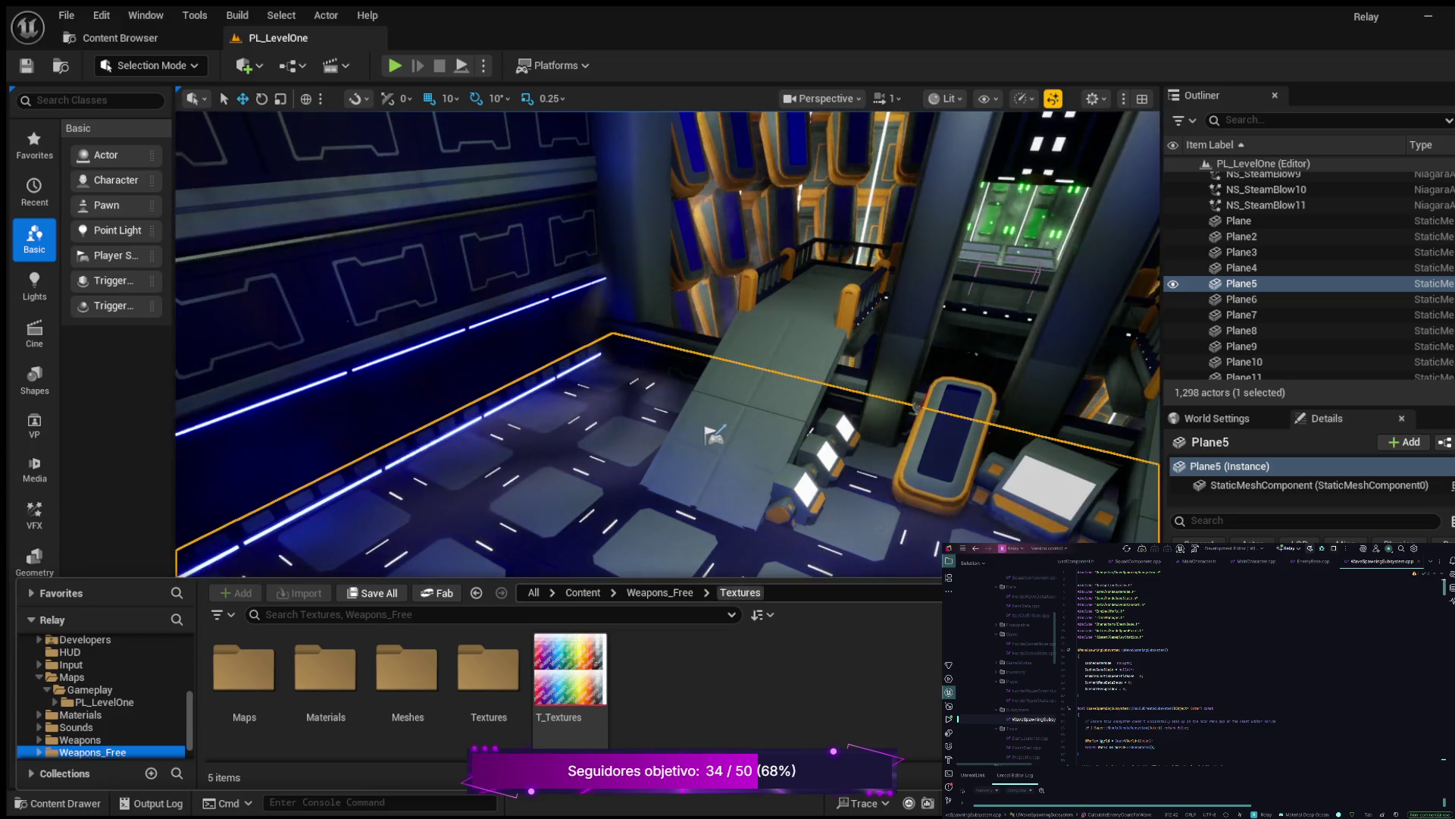
Add a new cube, Cube4, and move it down onto the floor
key("ctrl+space")
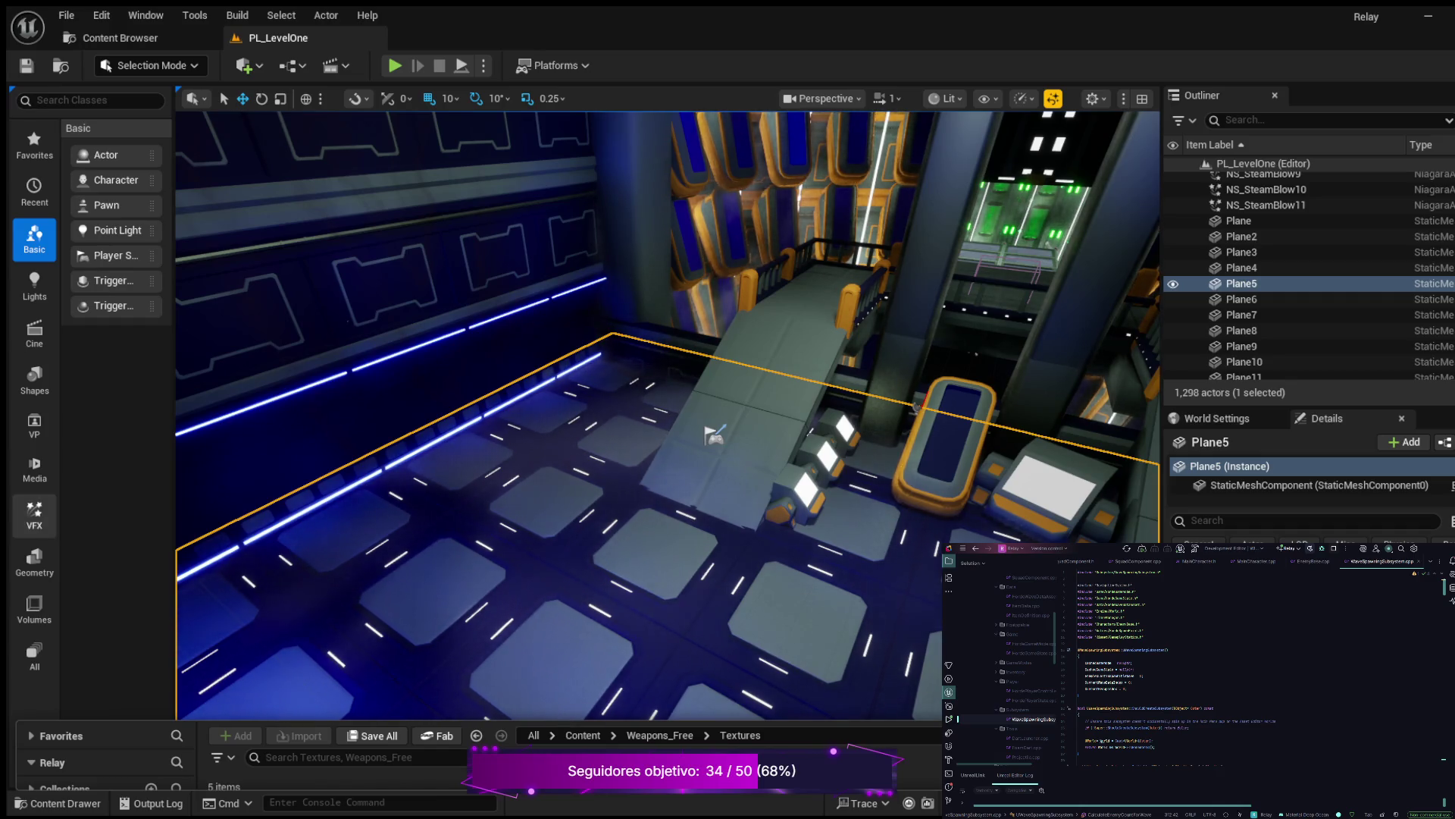
key("ctrl+space")
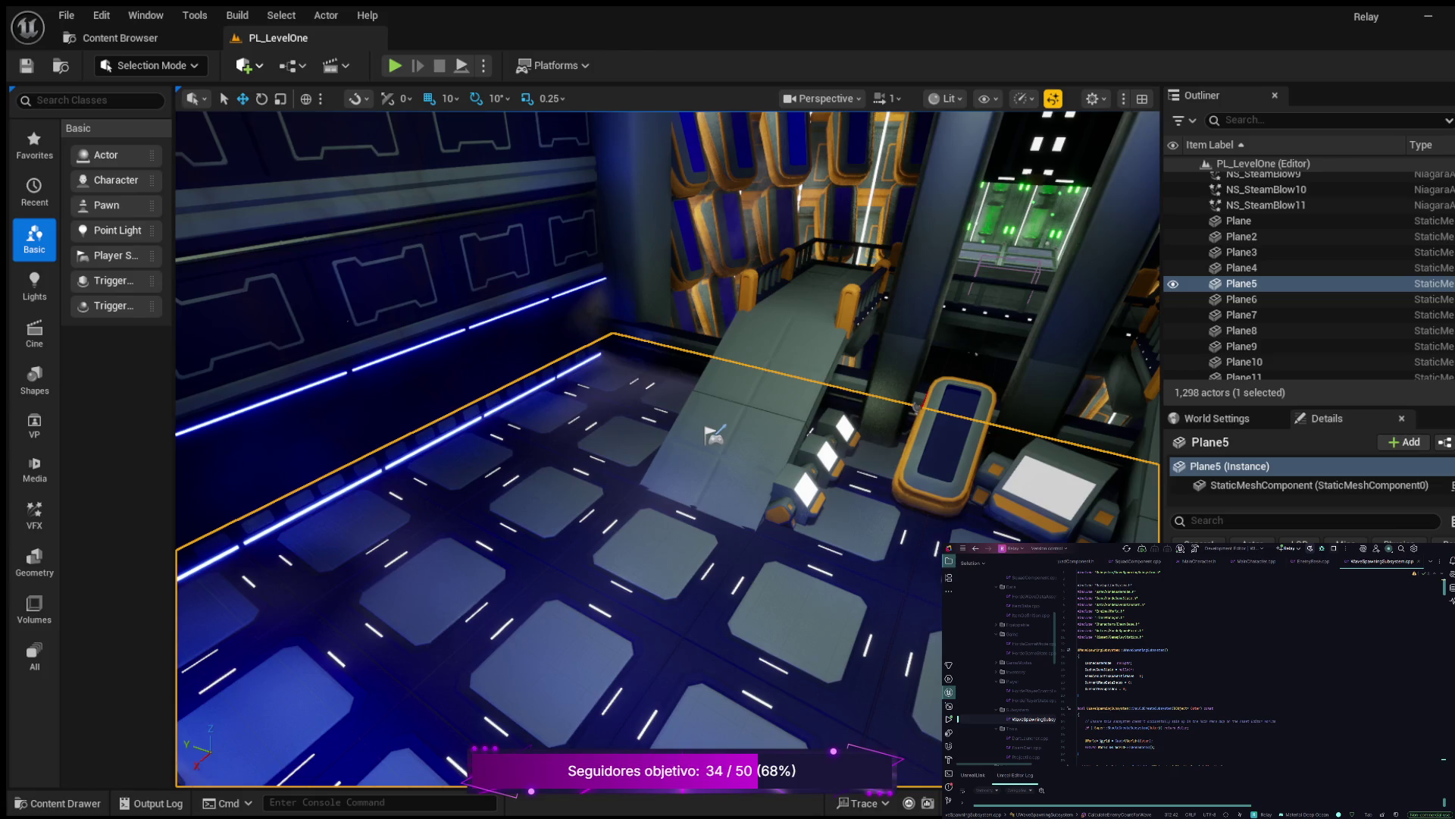
key("ctrl+v")
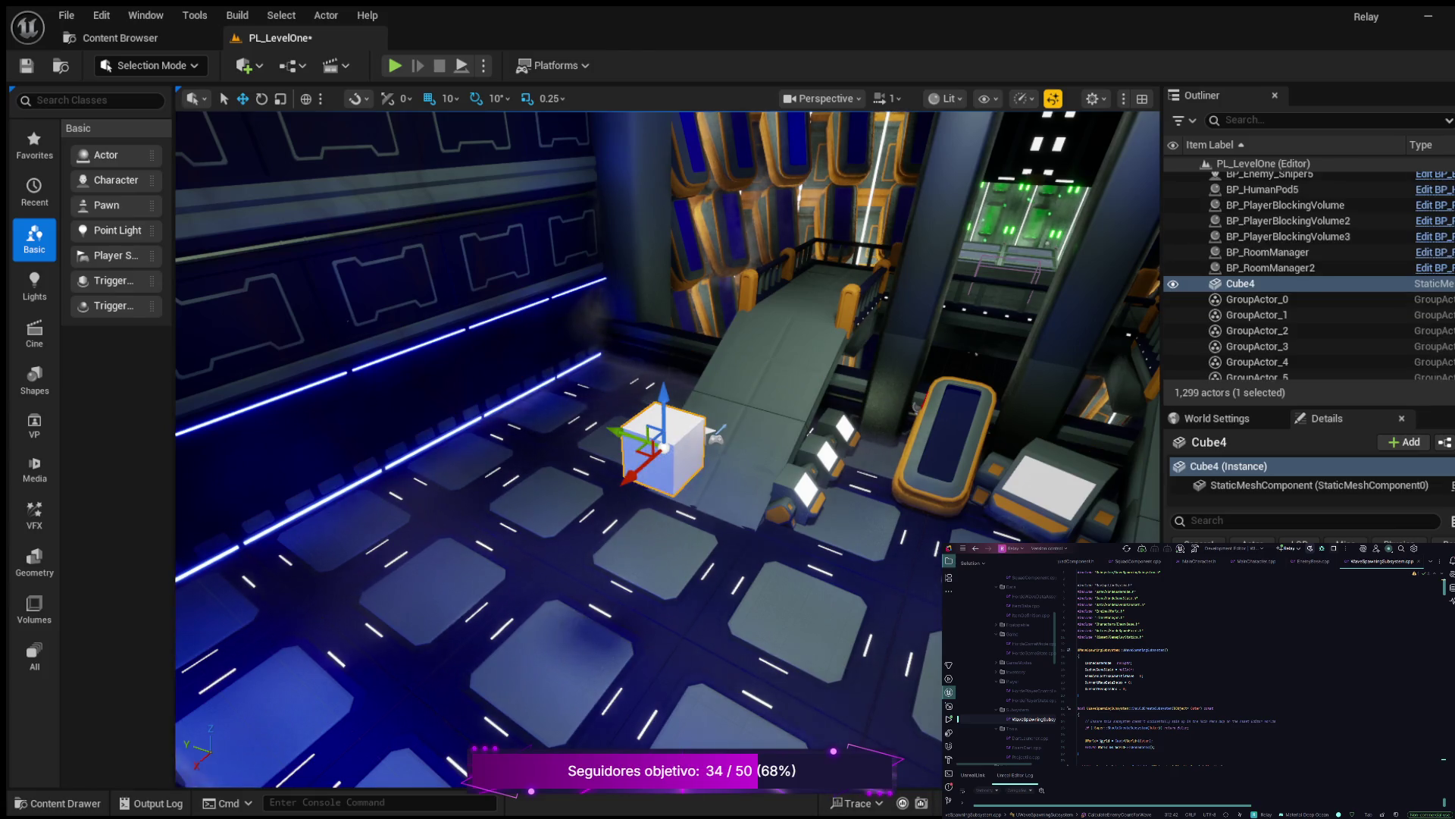
left_click_drag(617, 432, 712, 490)
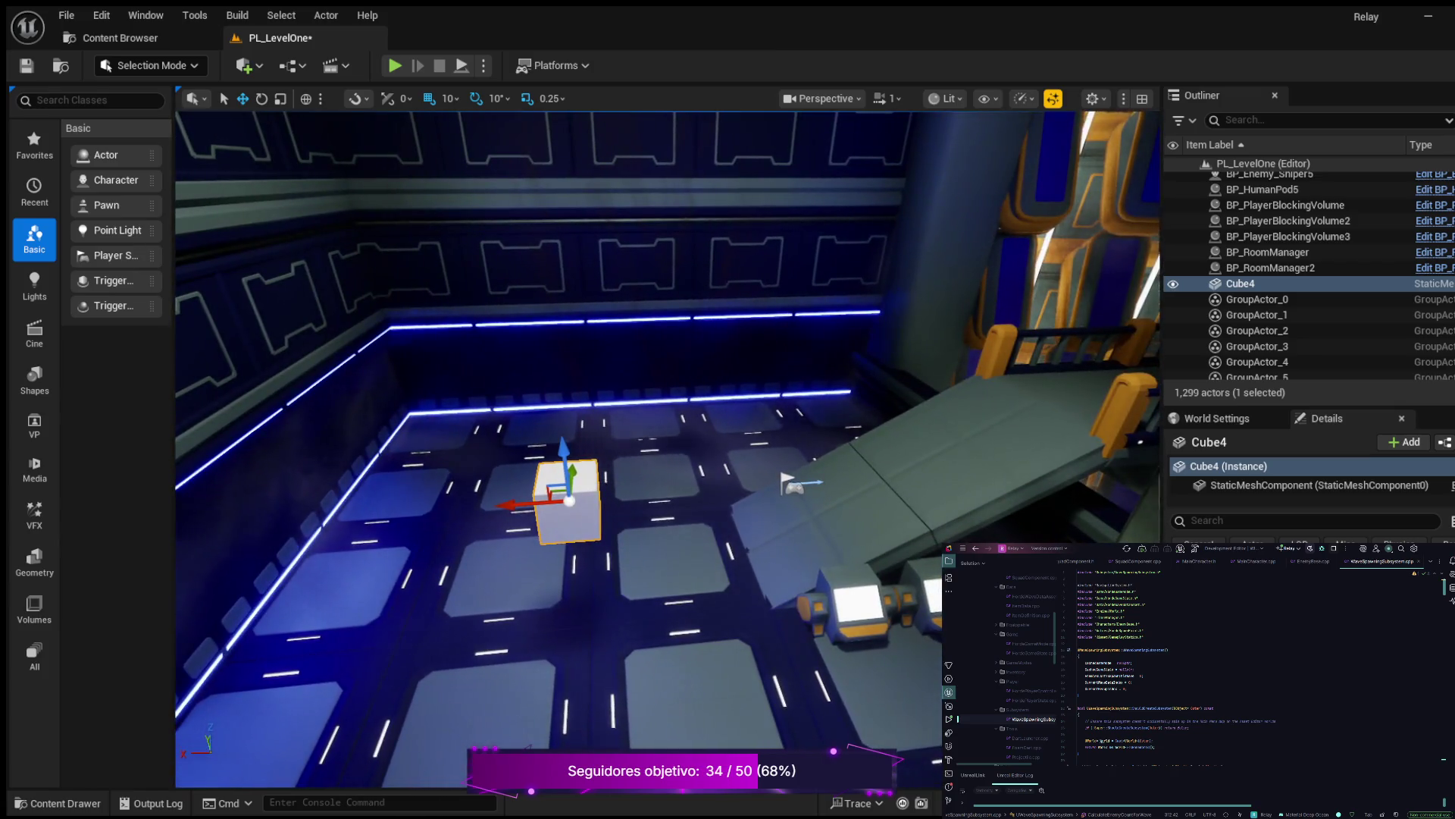
mouse_move(523, 503)
left_mouse_down()
mouse_move(617, 495)
mouse_move(653, 467)
mouse_move(653, 565)
mouse_move(713, 561)
mouse_move(693, 485)
mouse_move(765, 463)
mouse_move(828, 546)
mouse_move(880, 550)
mouse_move(861, 621)
left_mouse_up()
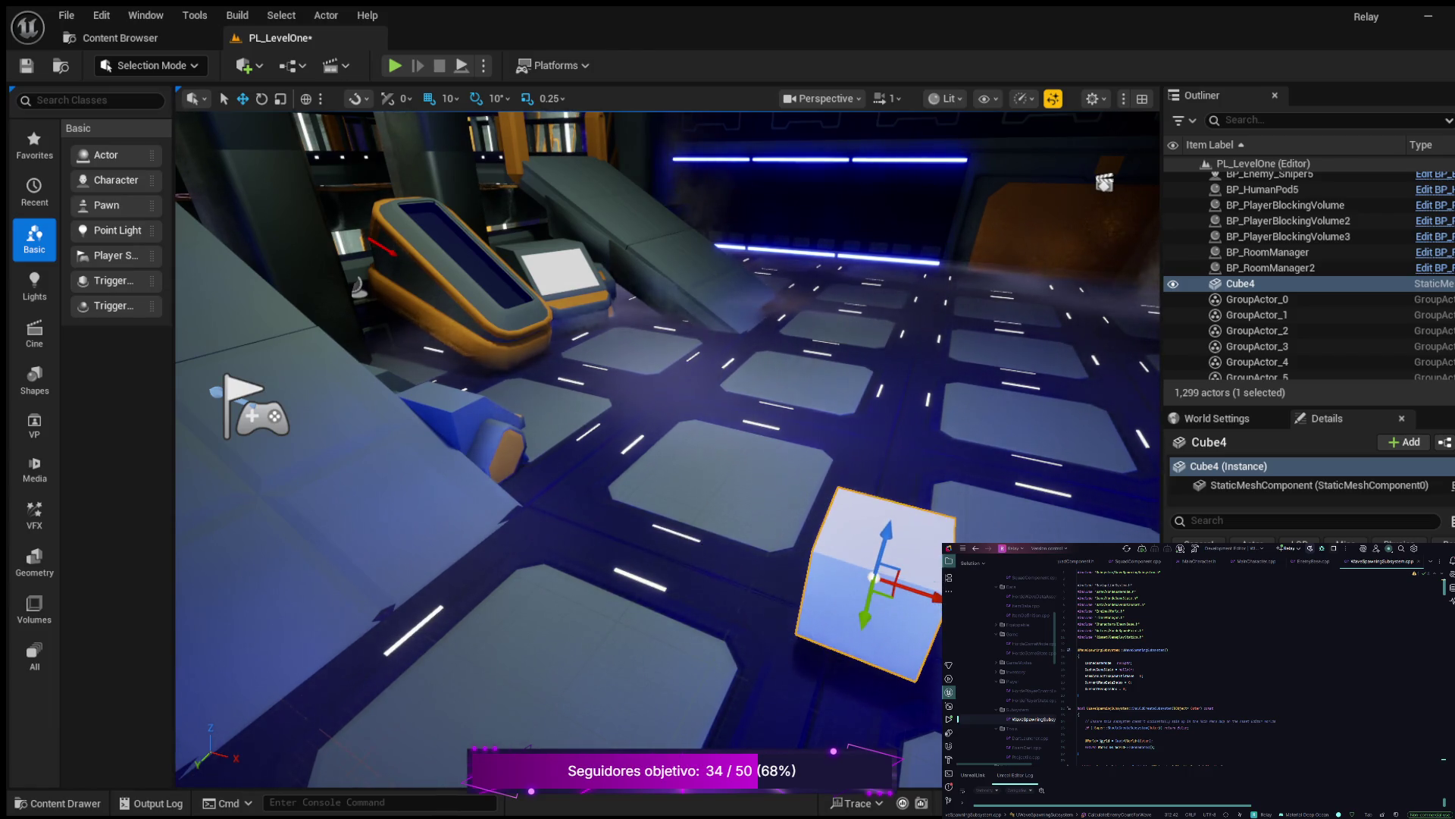
Move the PlayerStart onto the floor beside the cube
left_click(254, 413)
mouse_move(250, 409)
left_mouse_down()
mouse_move(721, 591)
mouse_move(667, 576)
left_mouse_up()
mouse_move(667, 455)
left_mouse_down()
mouse_move(618, 409)
mouse_move(584, 409)
left_mouse_up()
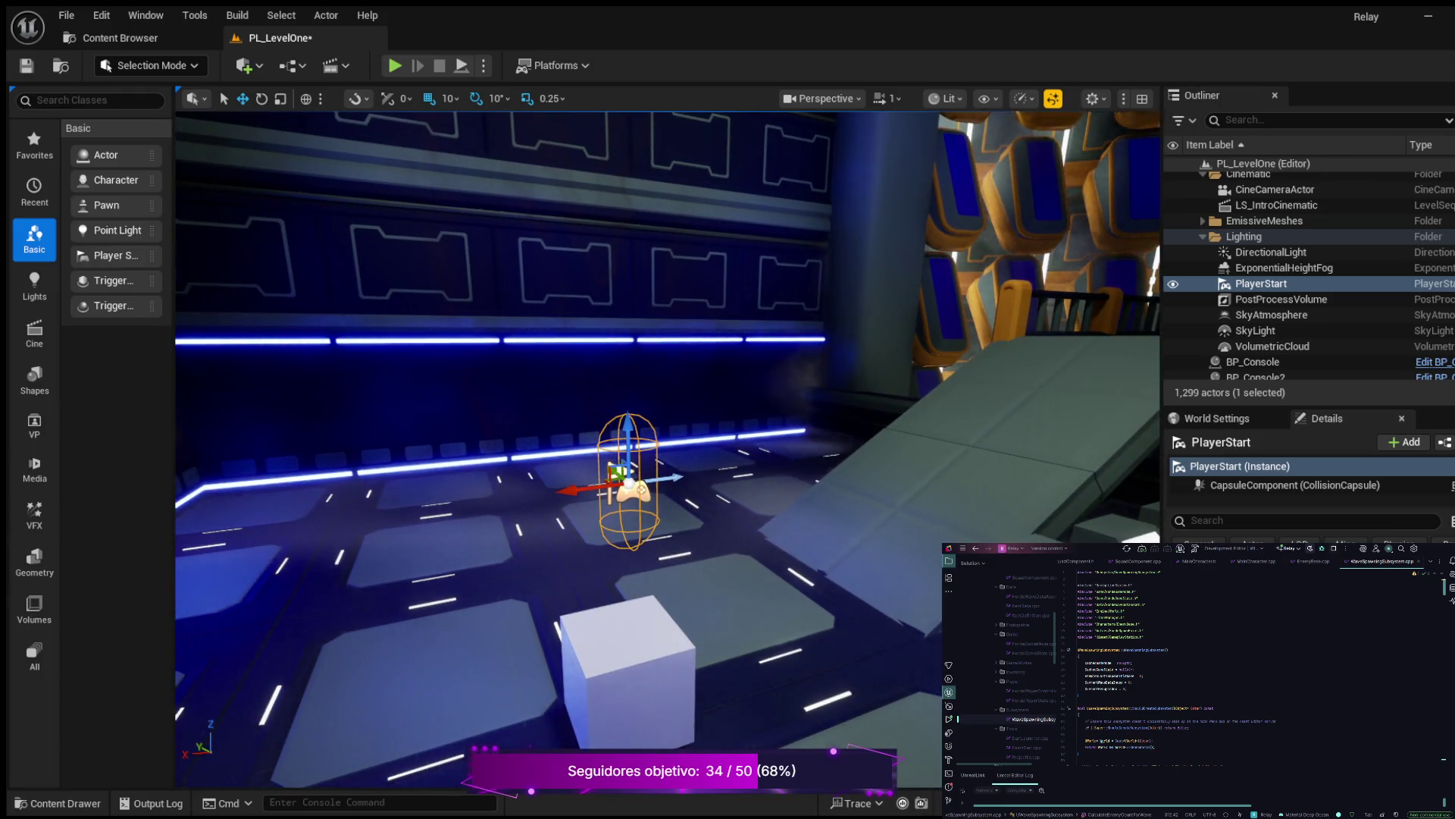
Position the PlayerStart directly above the cube using the gizmo arrows
mouse_move(585, 489)
left_mouse_down()
mouse_move(548, 497)
mouse_move(667, 433)
mouse_move(614, 446)
mouse_move(648, 446)
left_mouse_up()
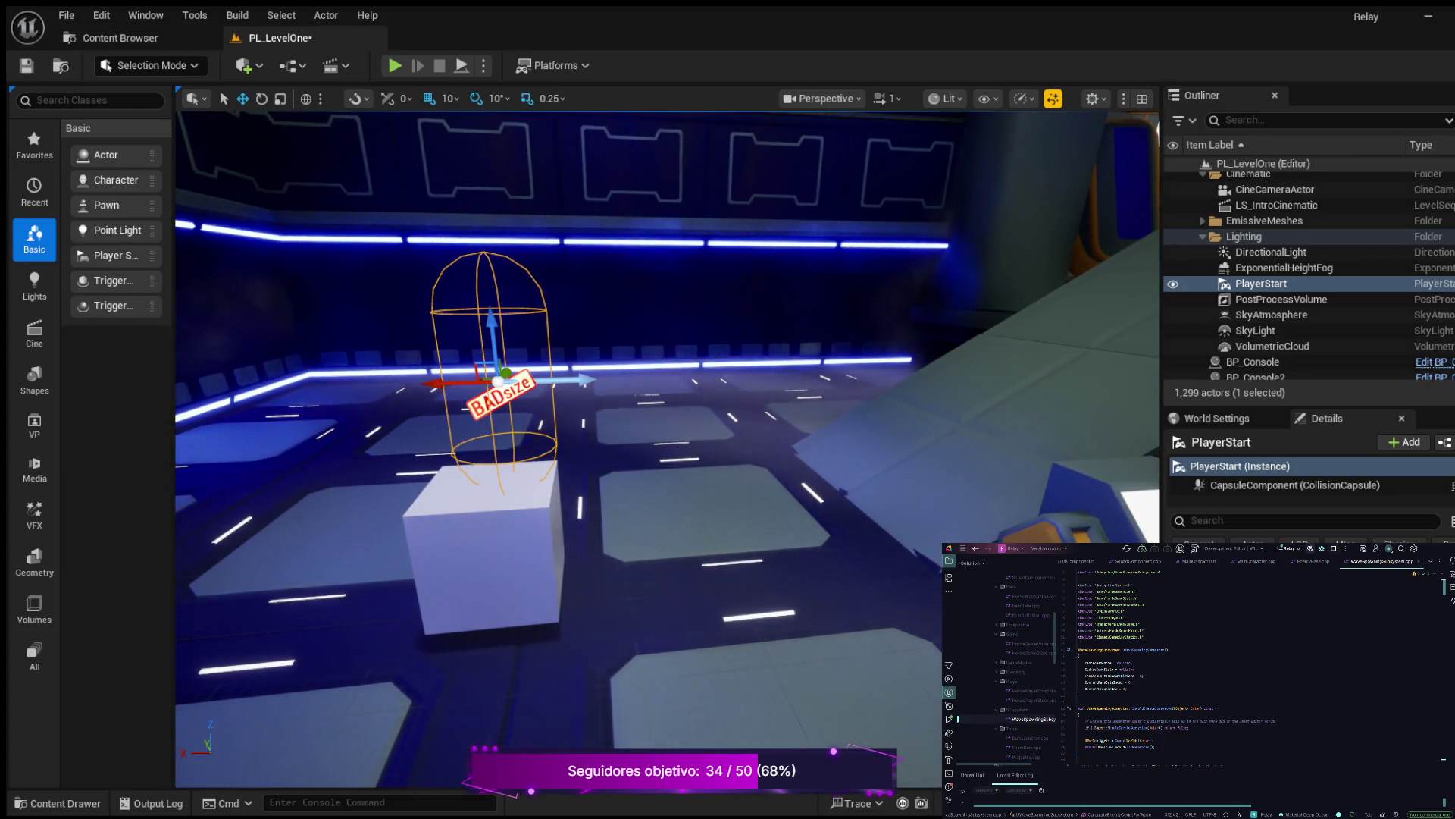
left_click_drag(440, 382, 424, 383)
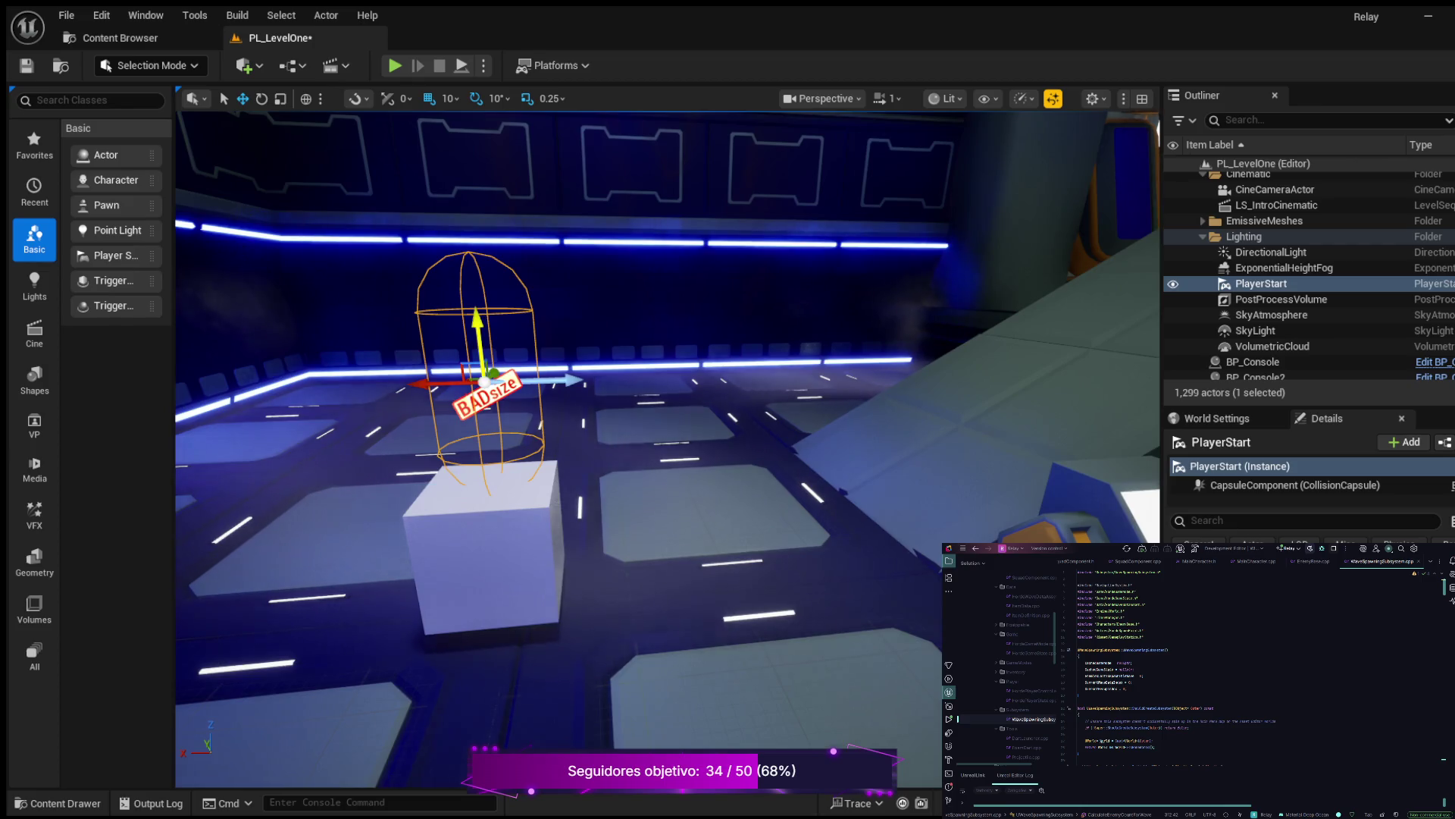
left_click_drag(473, 318, 471, 309)
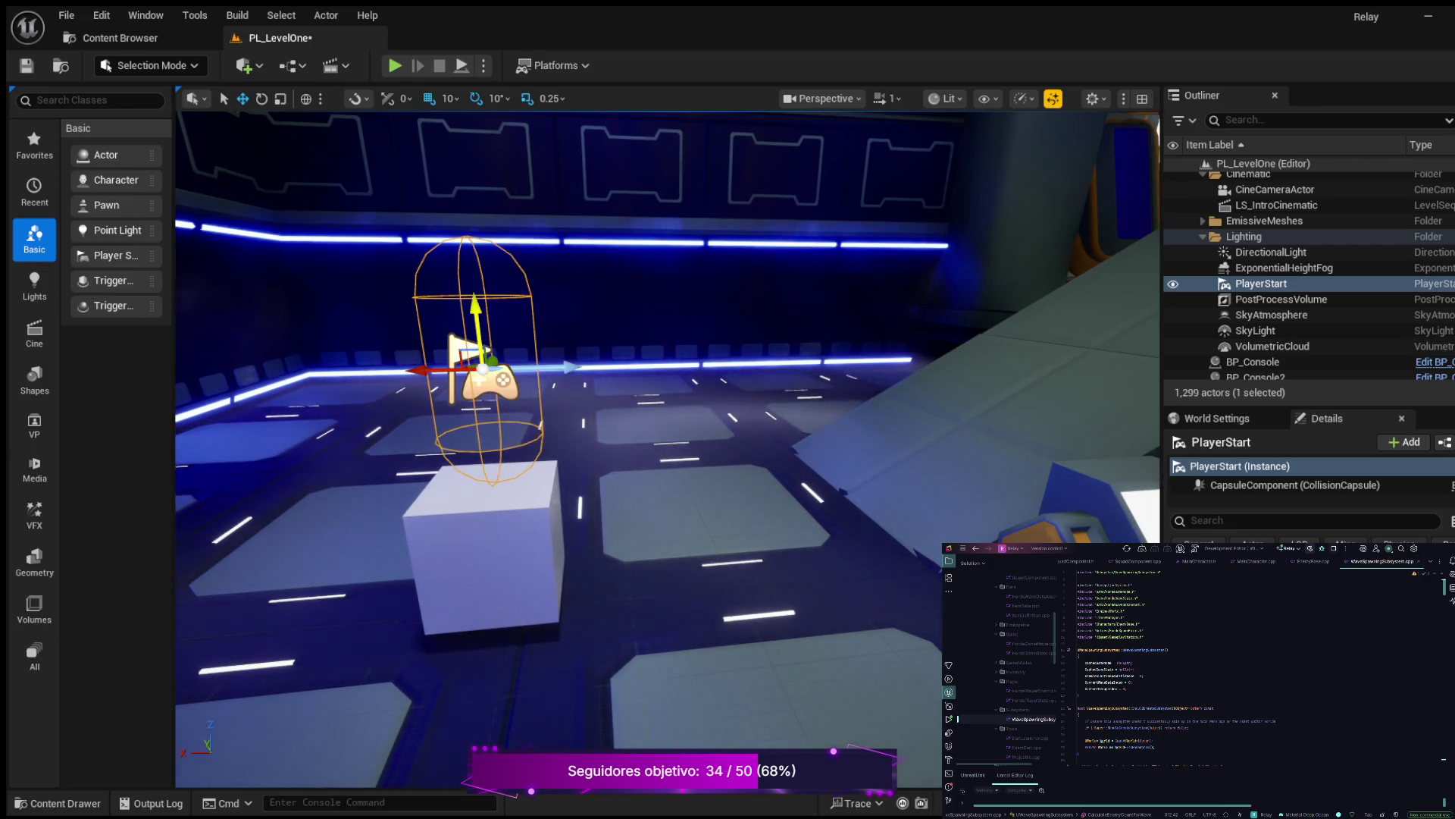
left_click_drag(531, 455, 568, 421)
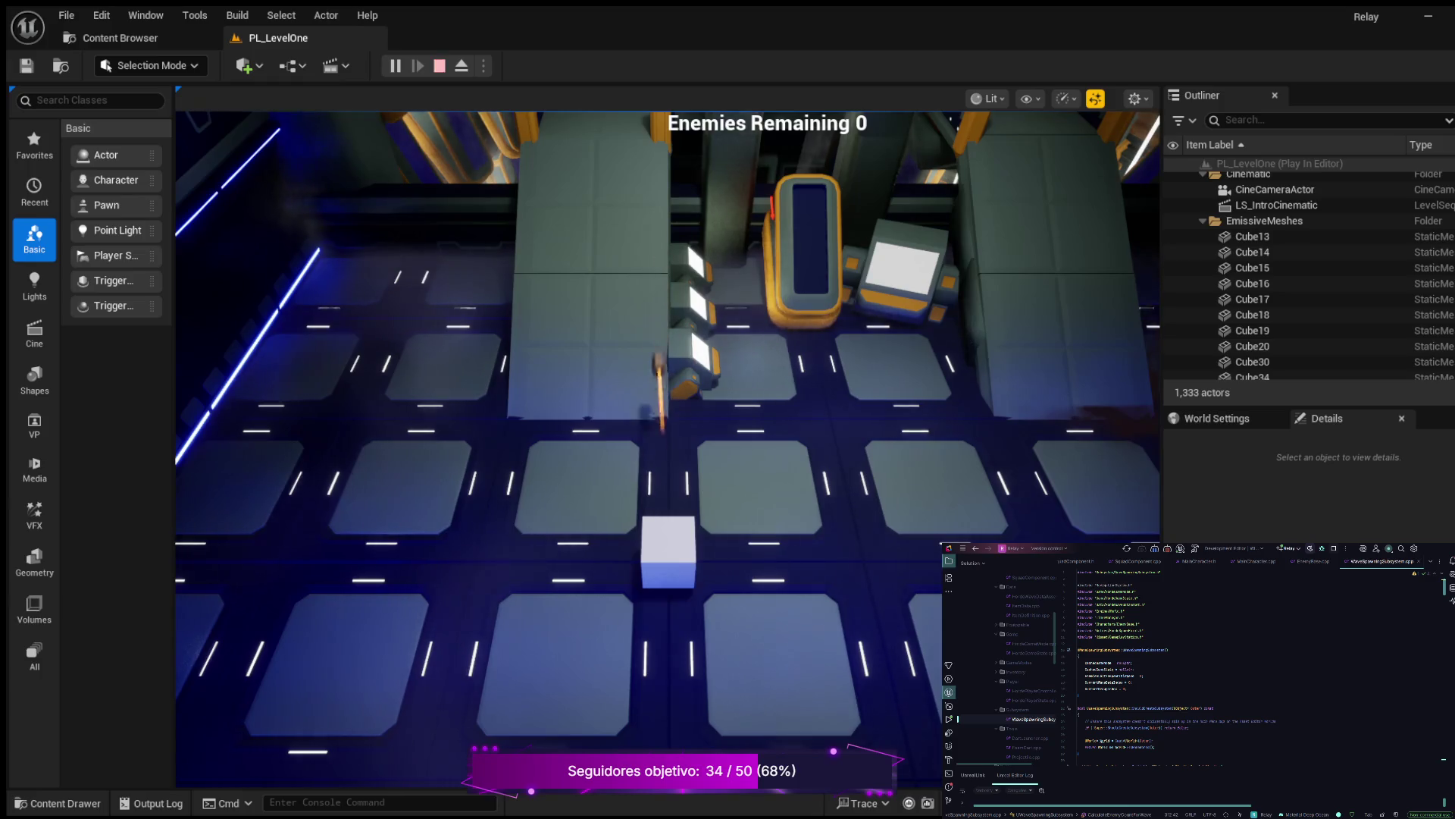
Stop play, filter the Outliner by 'play', and focus the view on PlayerStart
key("Escape")
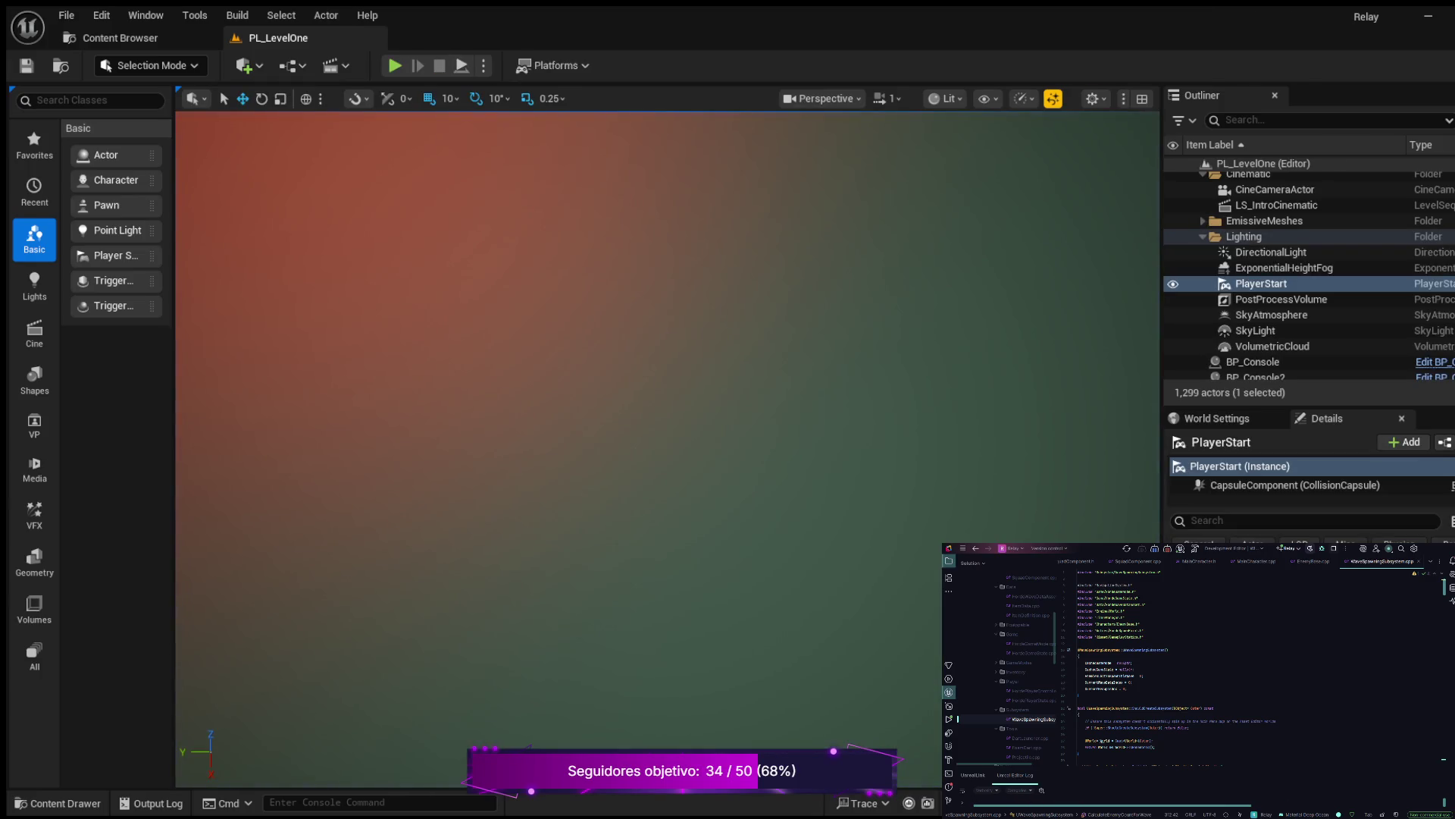
key("Escape")
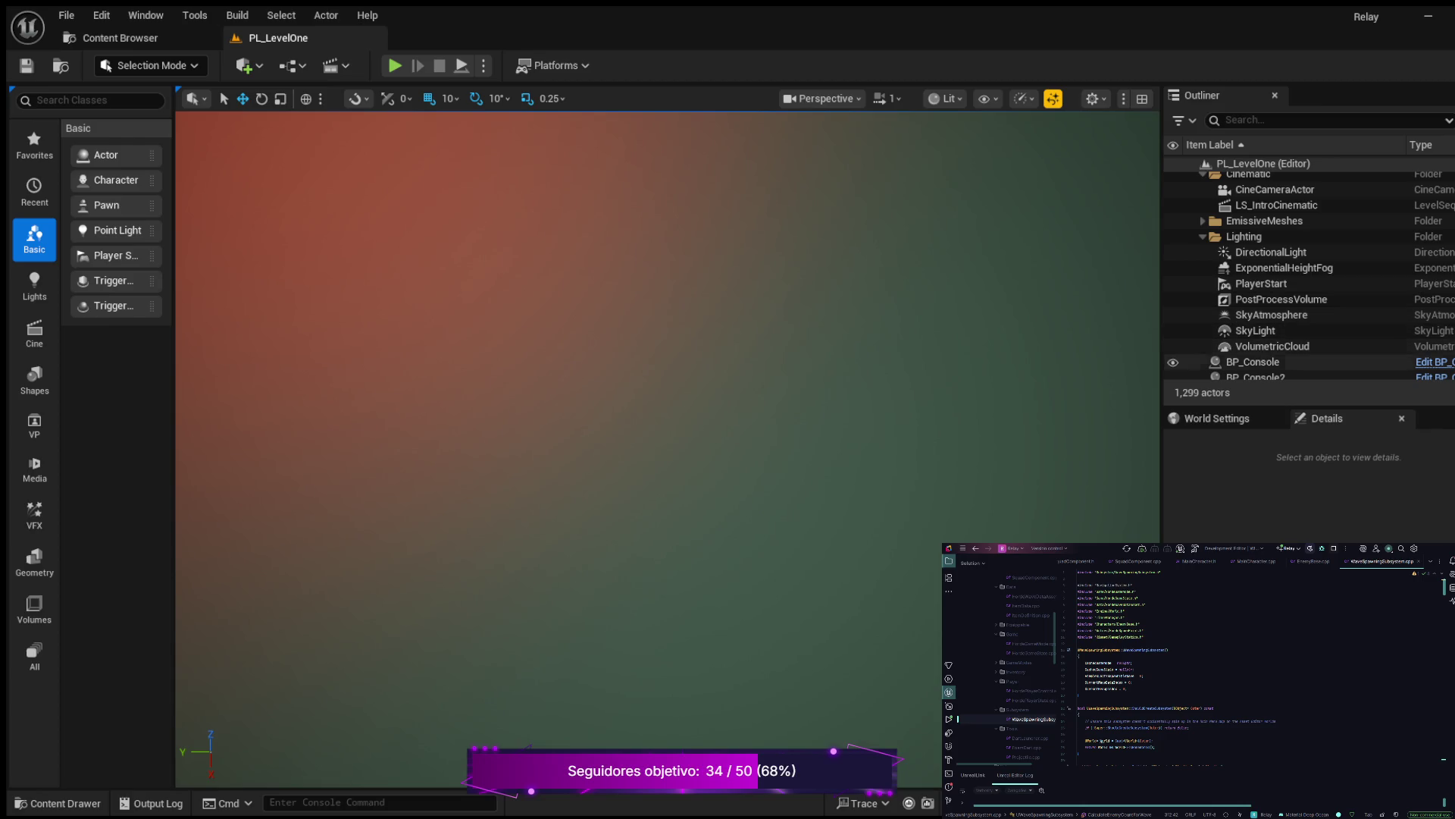
scroll(1288, 346, "down", 2)
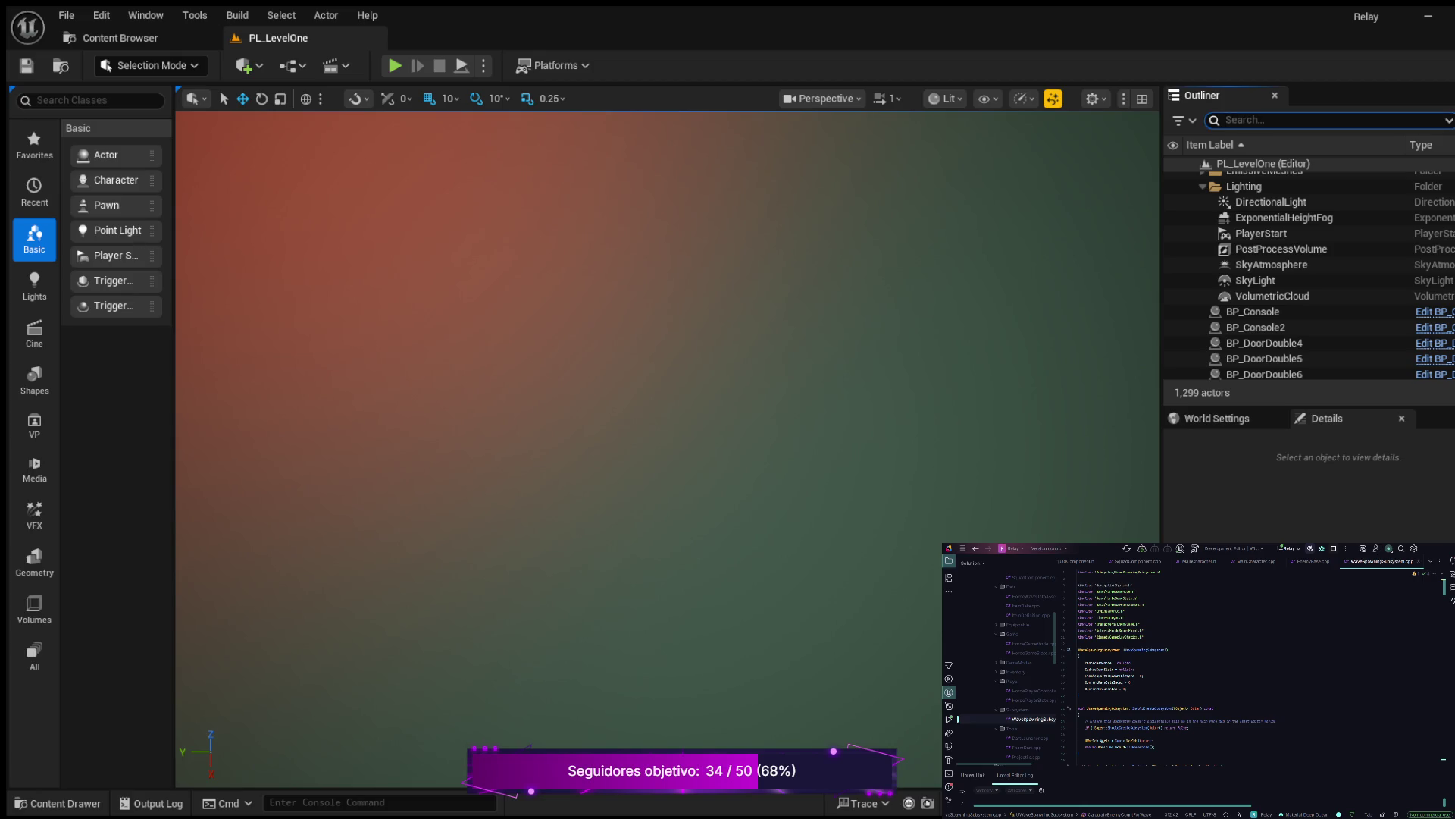
type("pla")
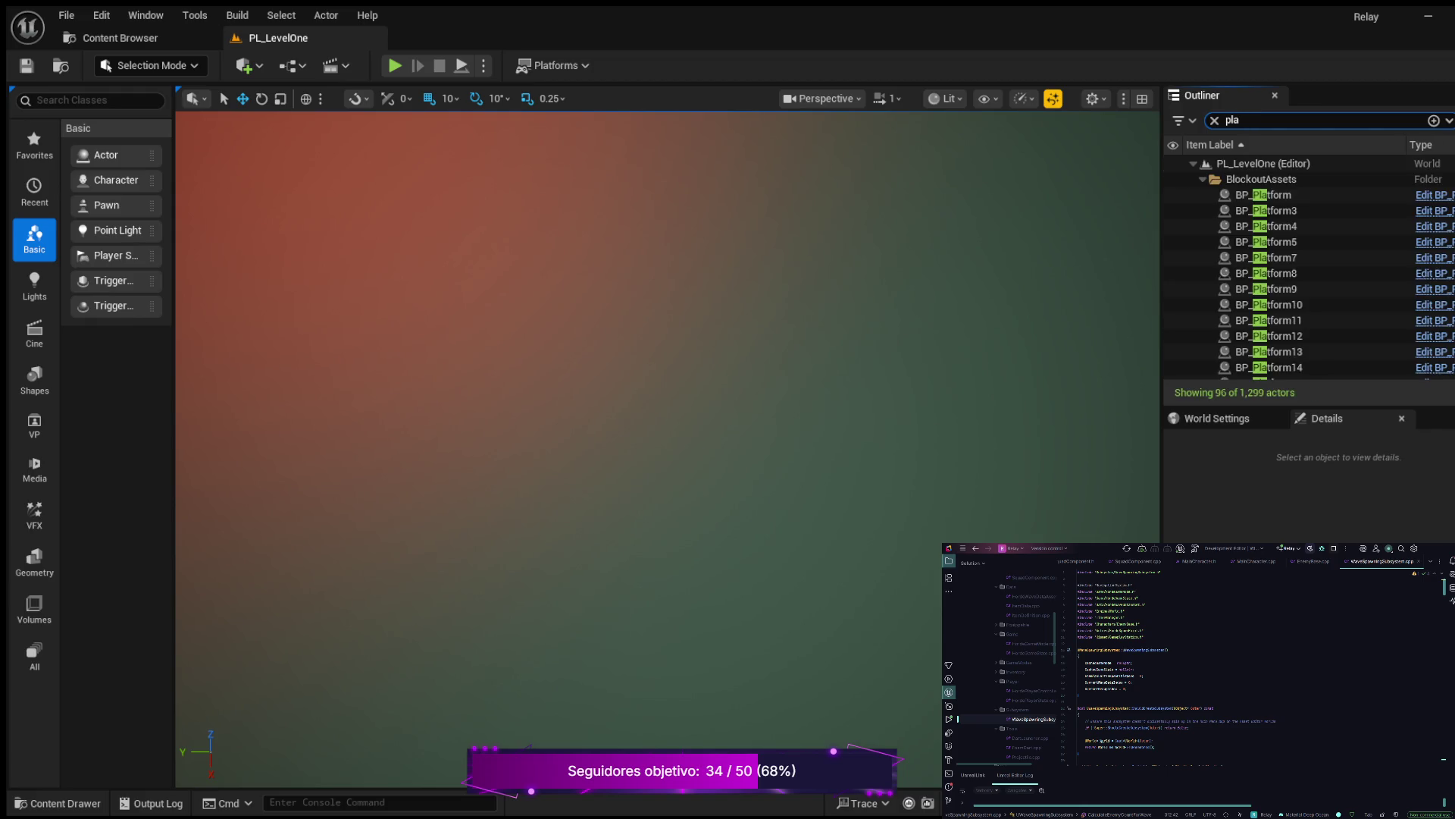
type("yer")
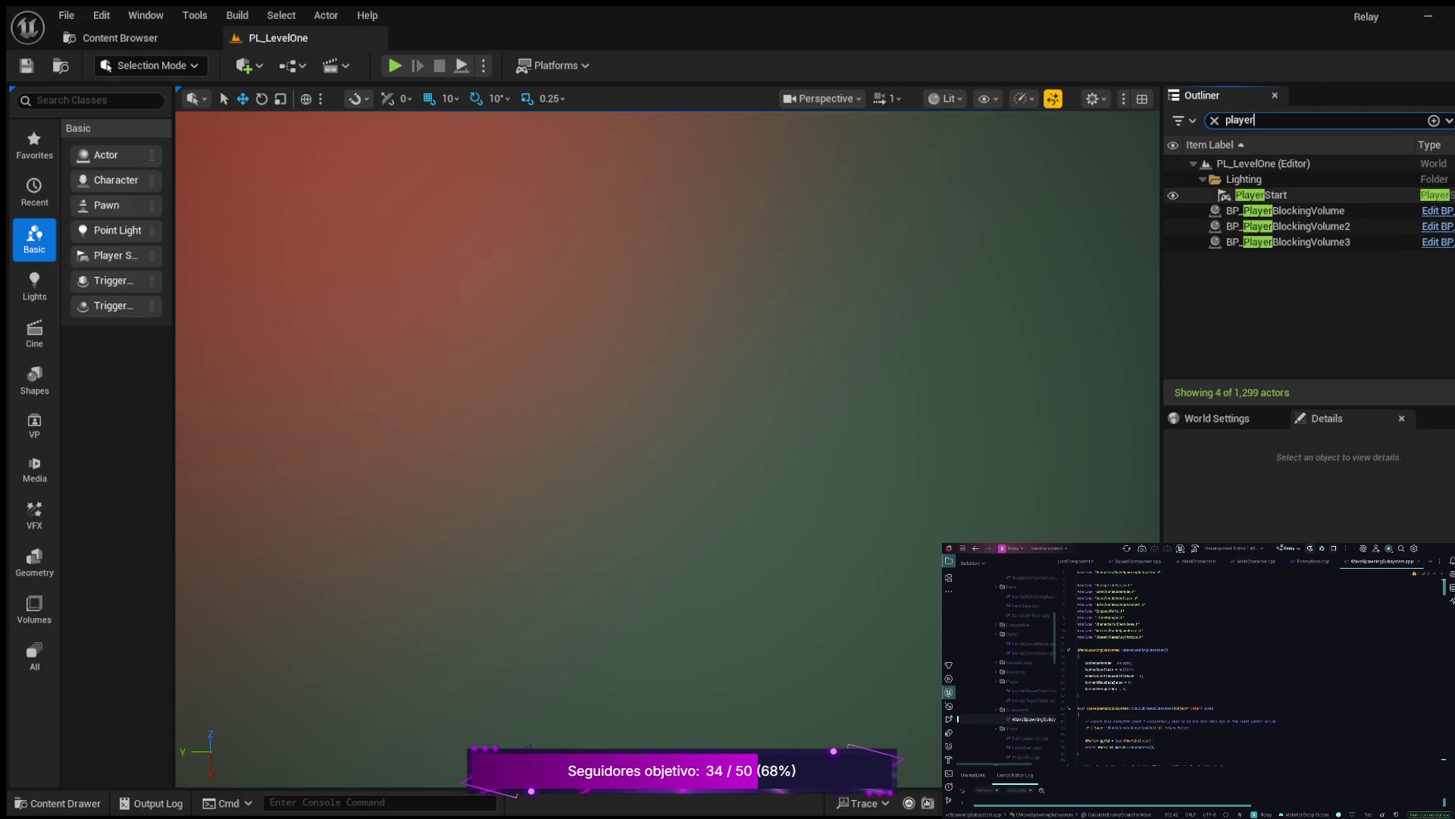
double_click(1261, 195)
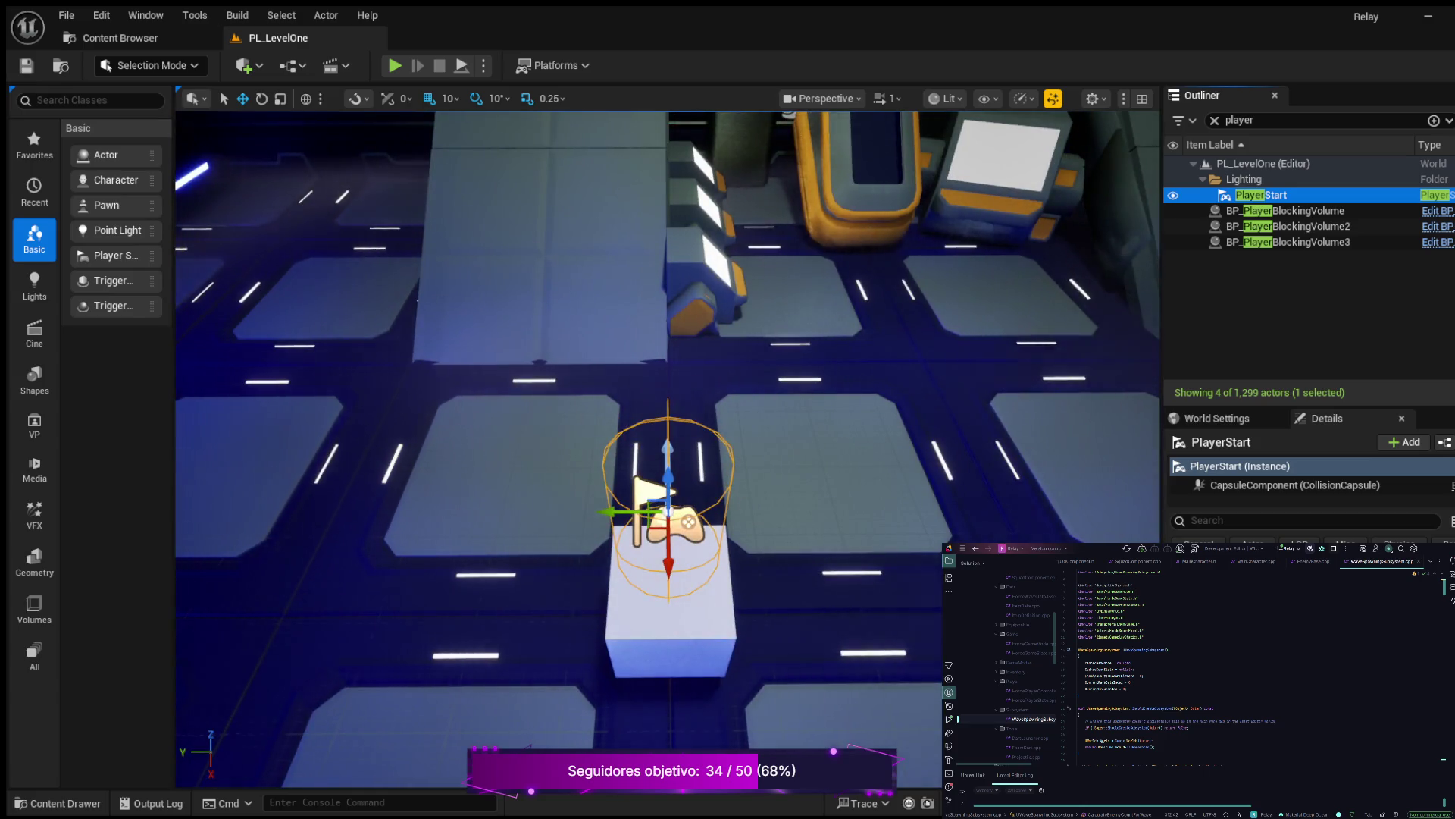
Clear the Outliner filter, browse Maps in the Content Drawer, and select LS_IntroCinematic
mouse_move(667, 455)
left_mouse_down()
mouse_move(576, 379)
mouse_move(531, 367)
left_mouse_up()
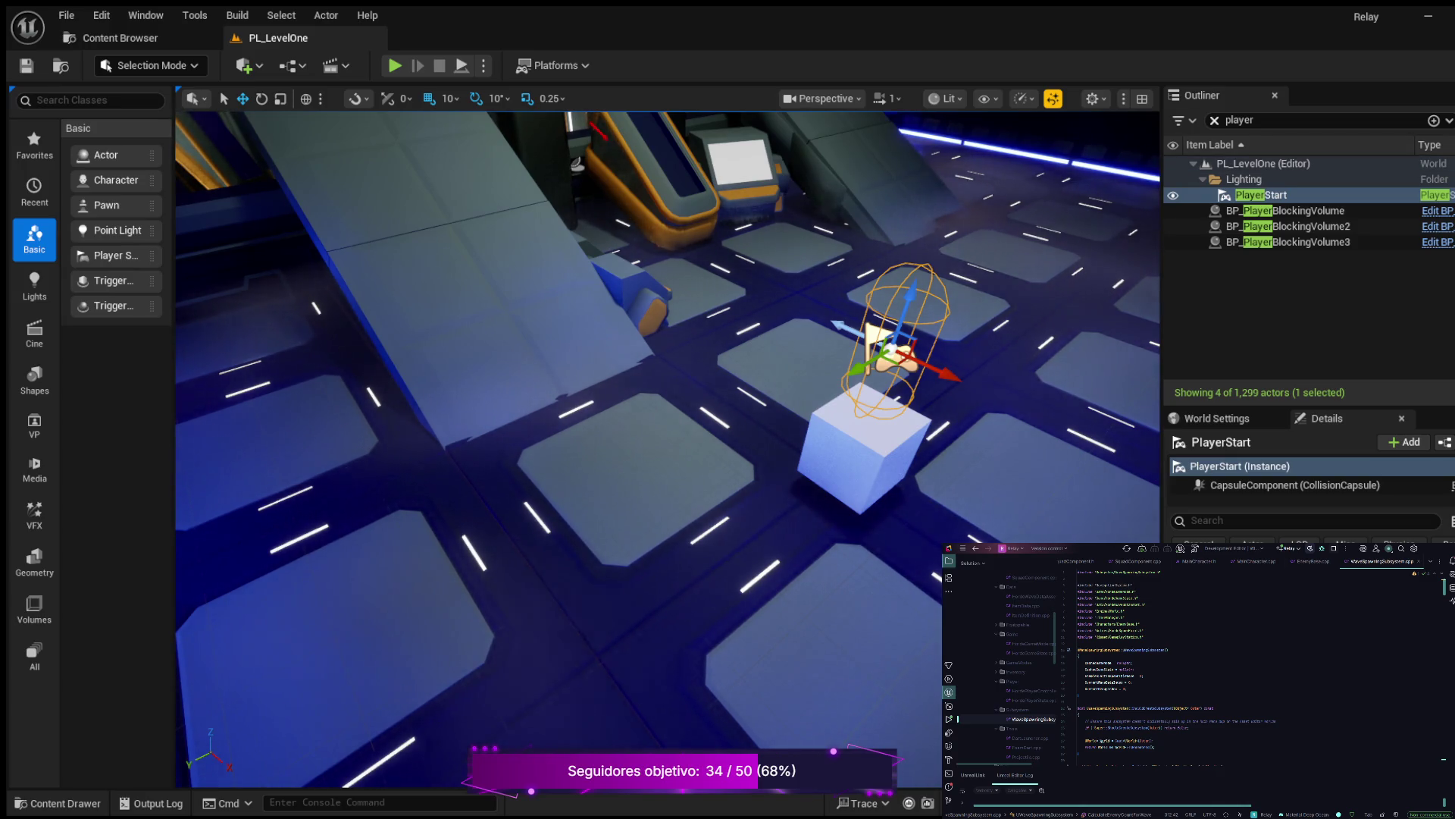
left_click(1214, 120)
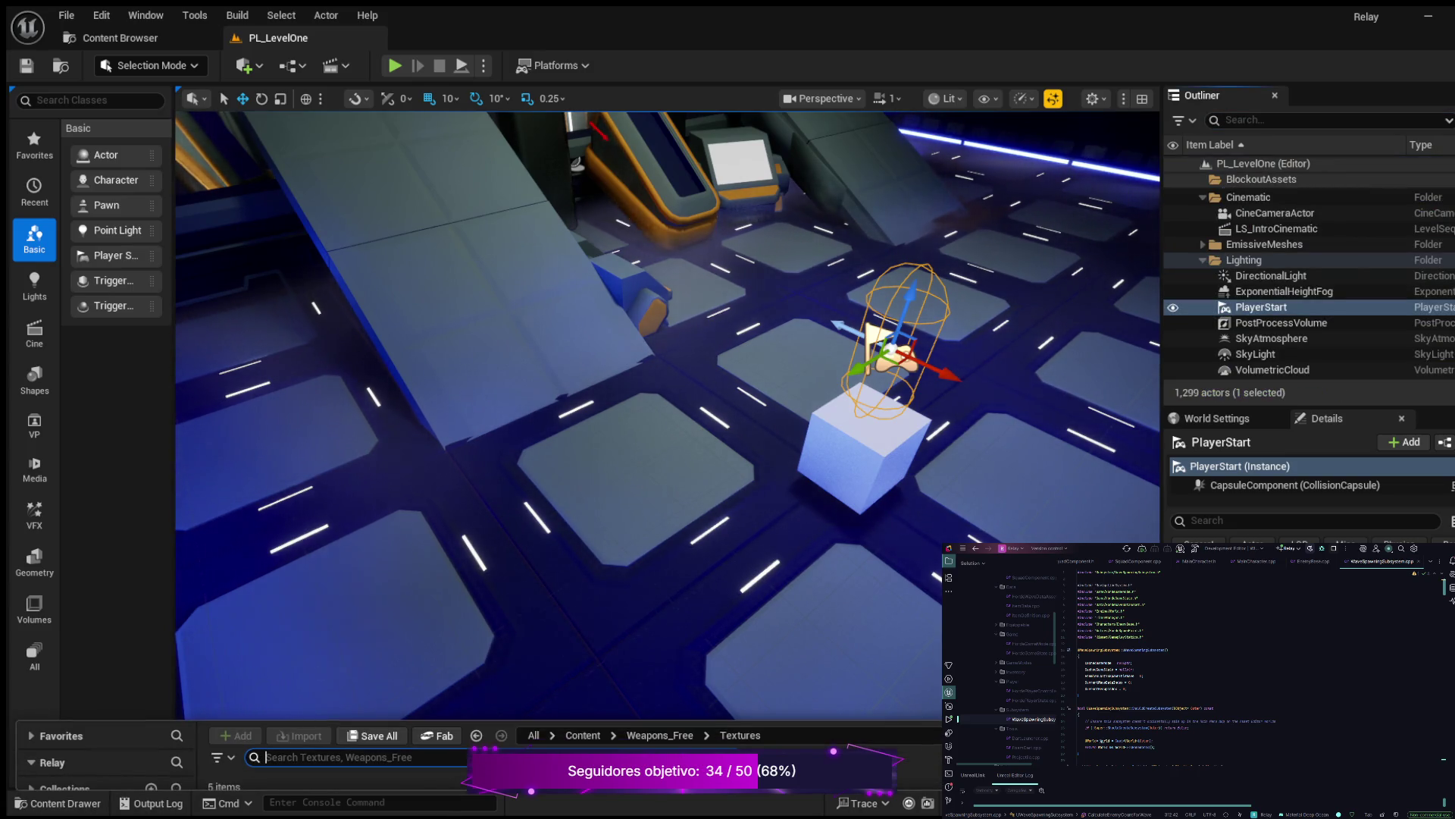
key("ctrl+space")
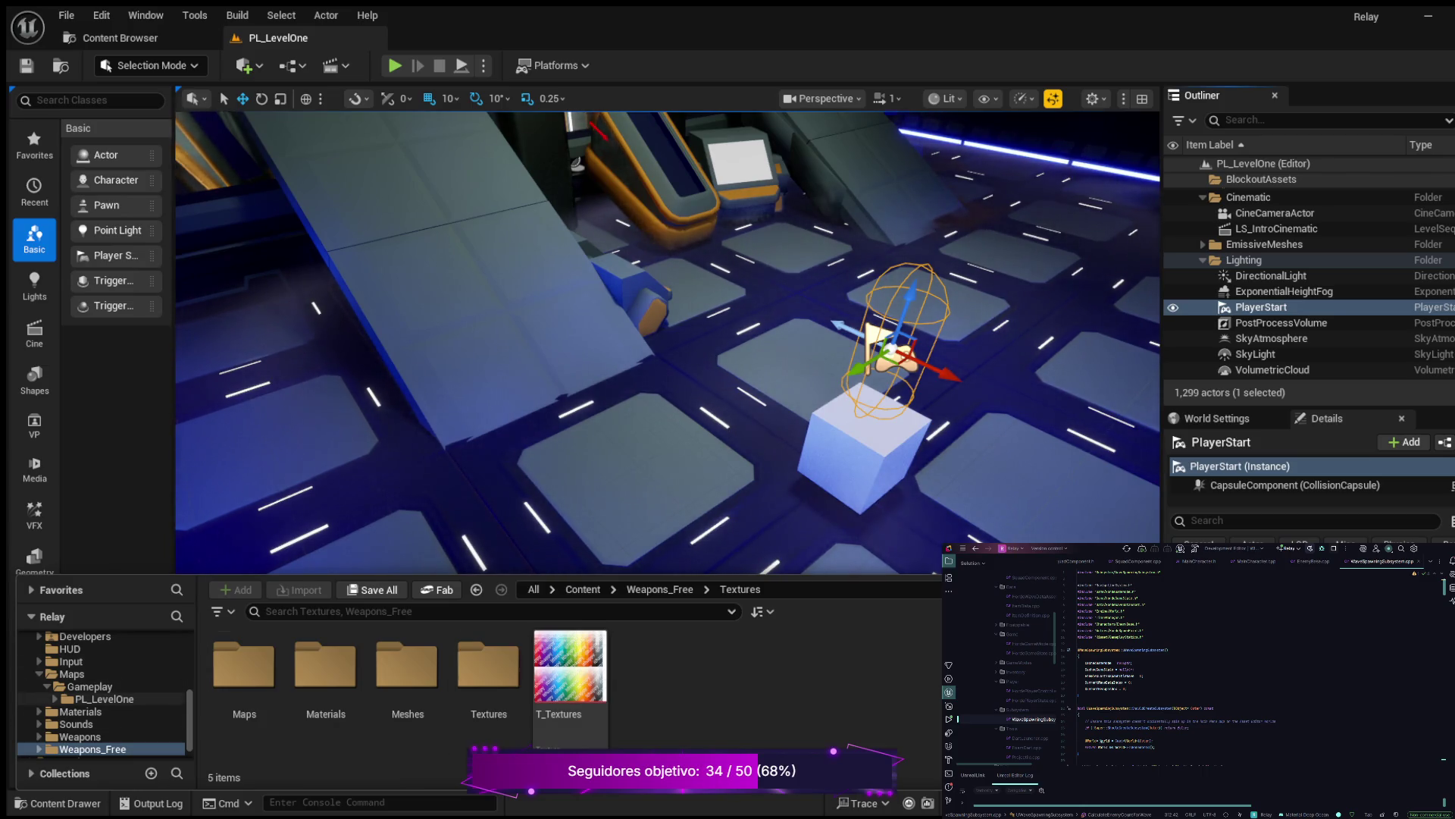
left_click(72, 673)
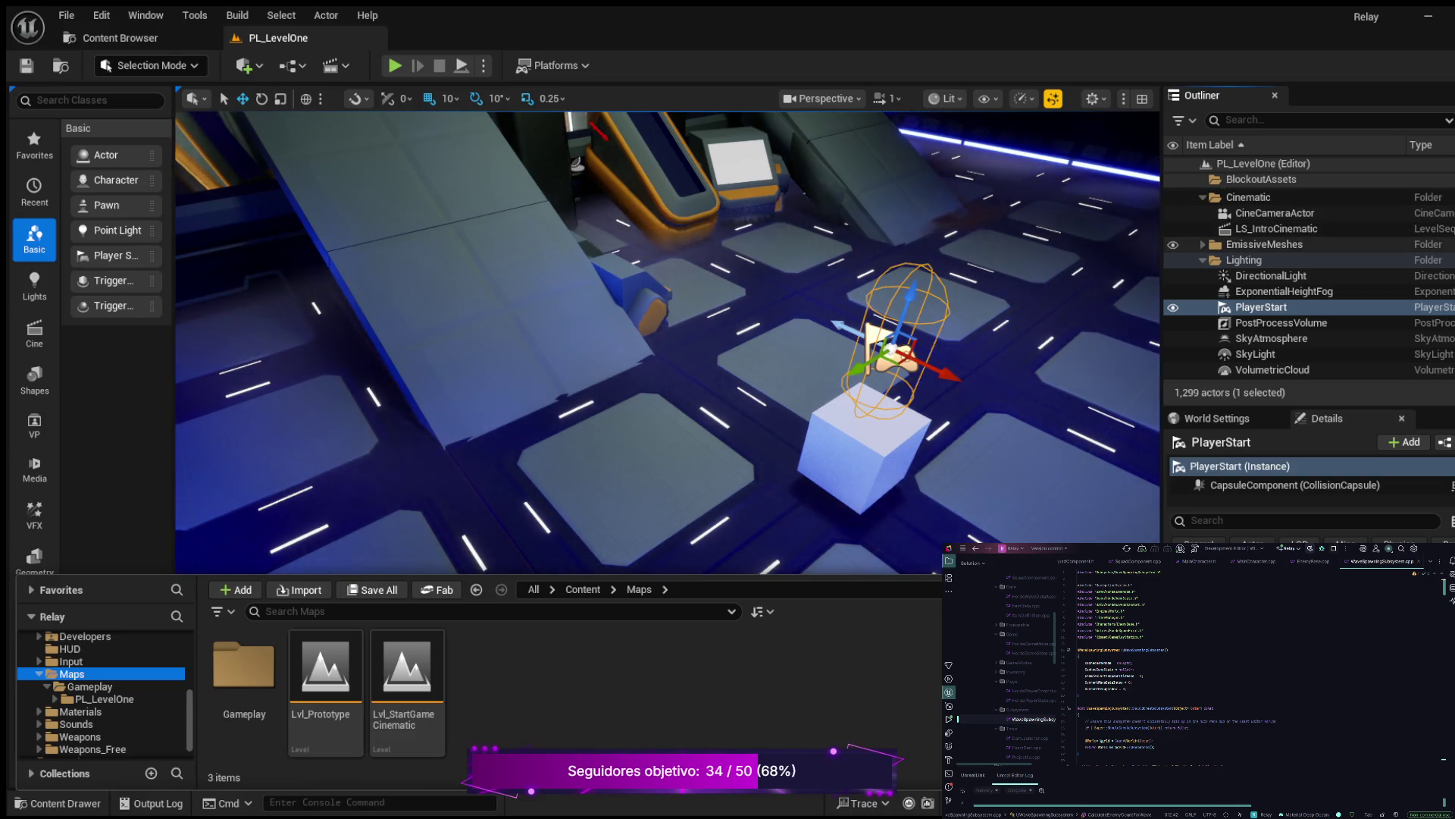
left_click(1277, 228)
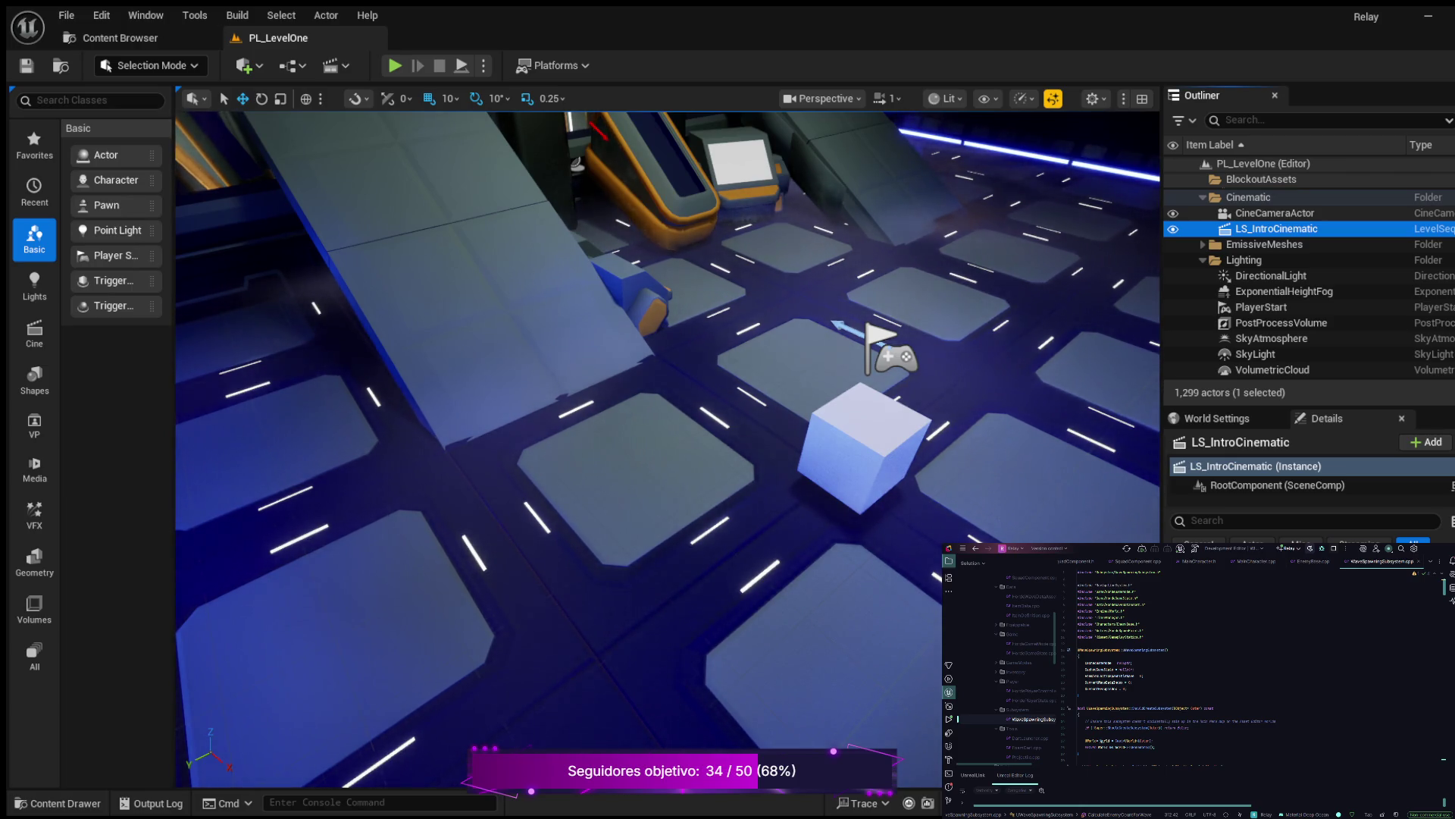
key("F2")
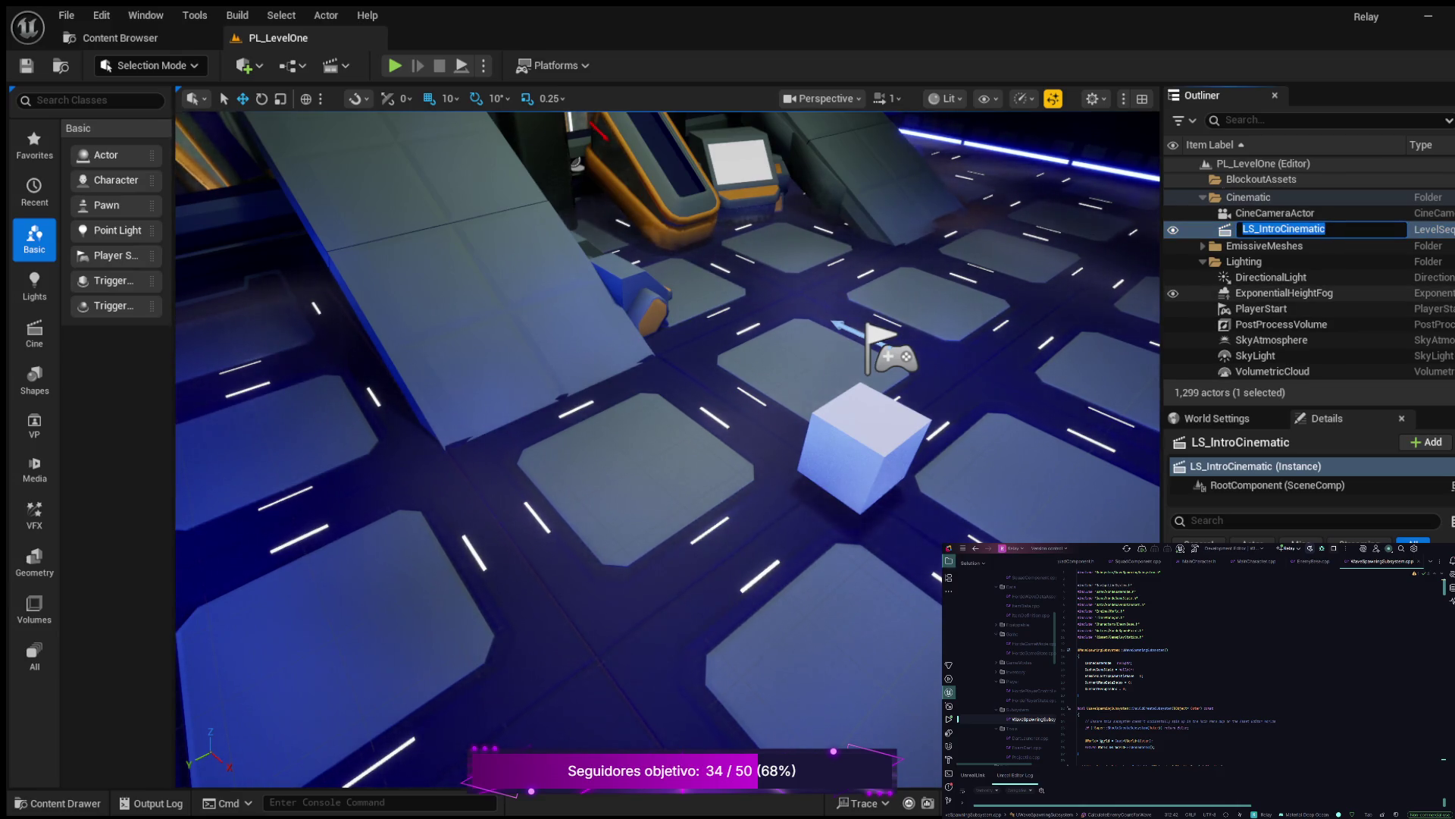
Delete the old CineCameraActor and LS_IntroCinematic from the Cinematic folder
key("End")
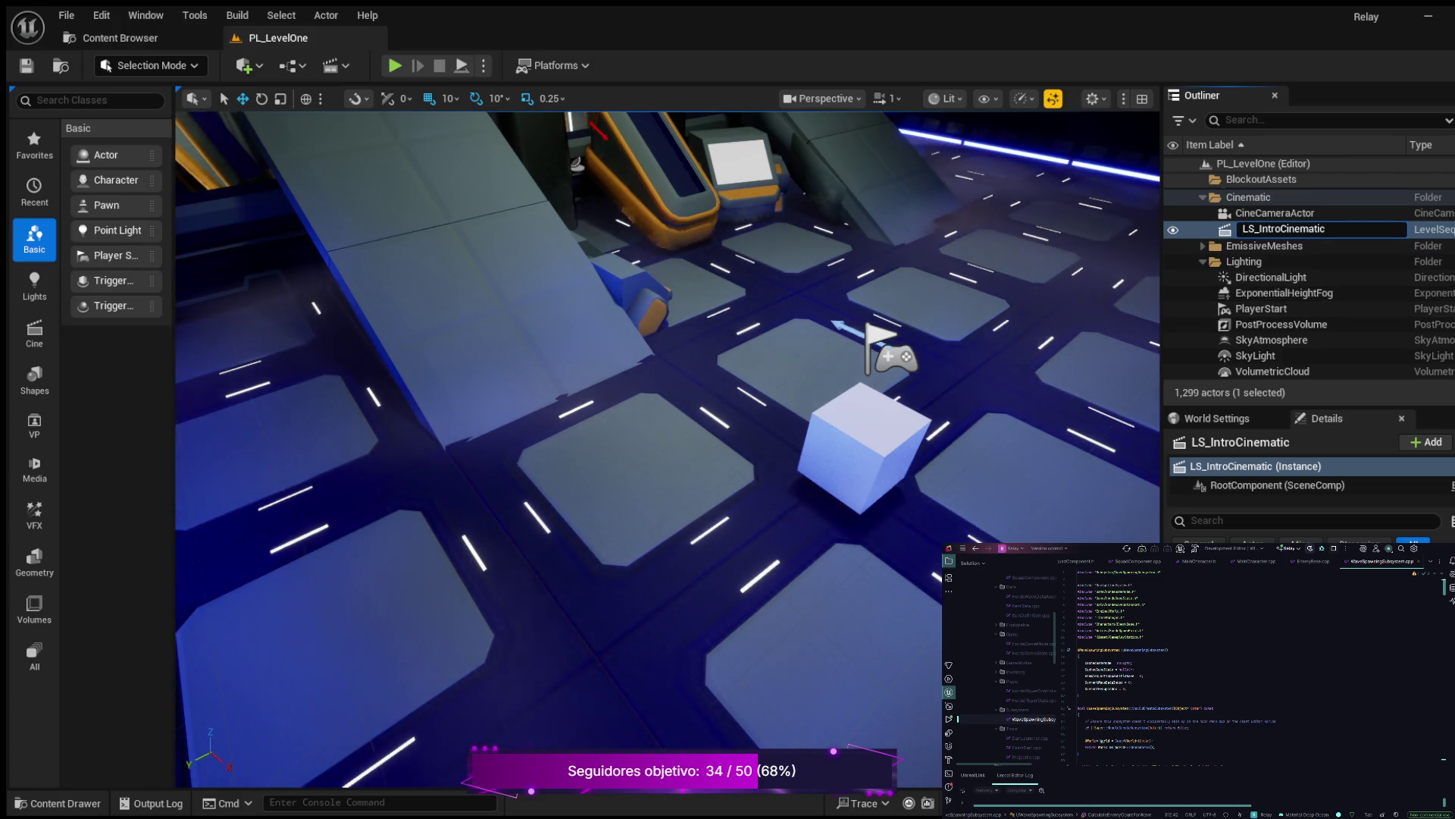
left_click(1274, 213)
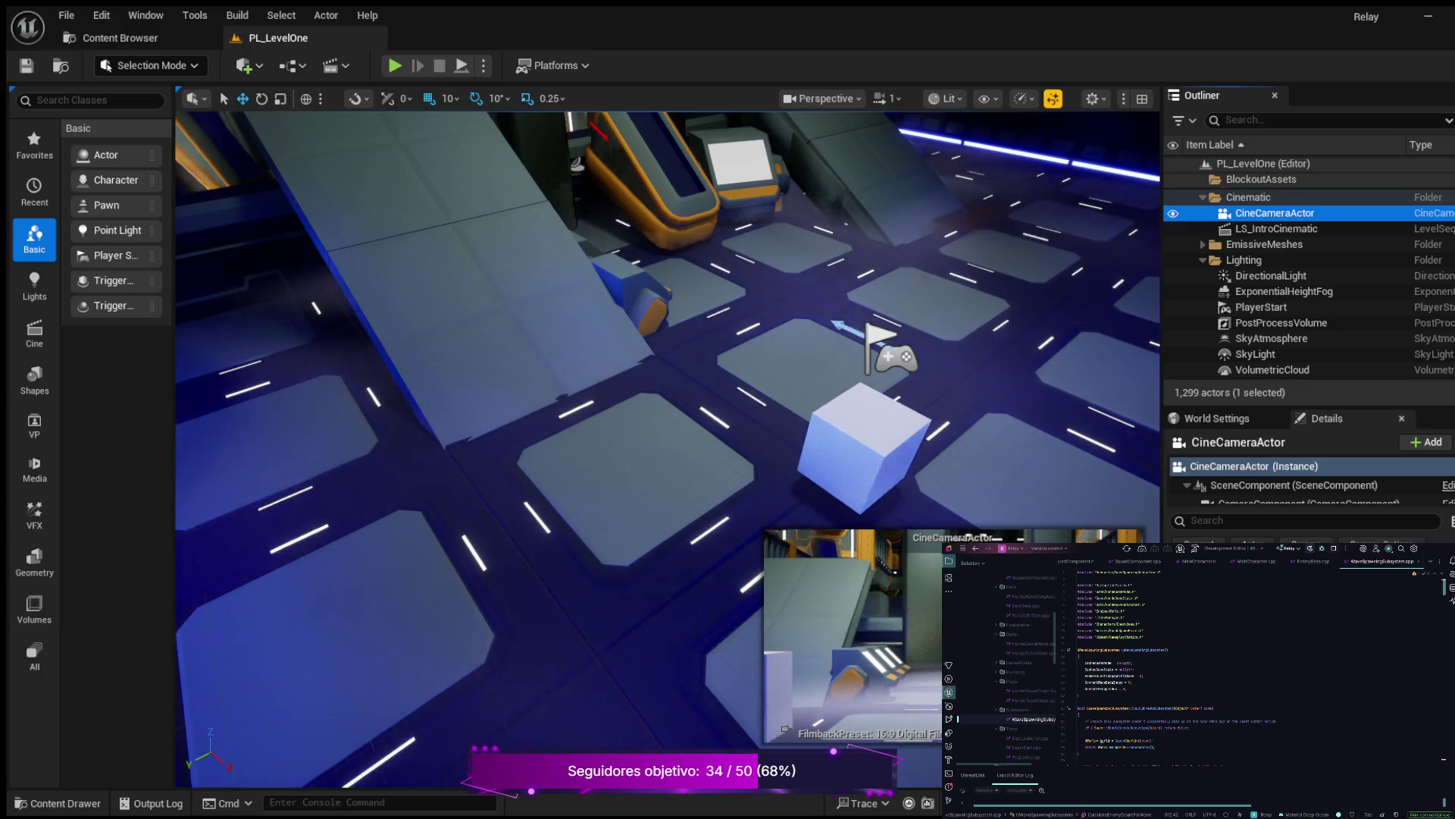
key("Delete")
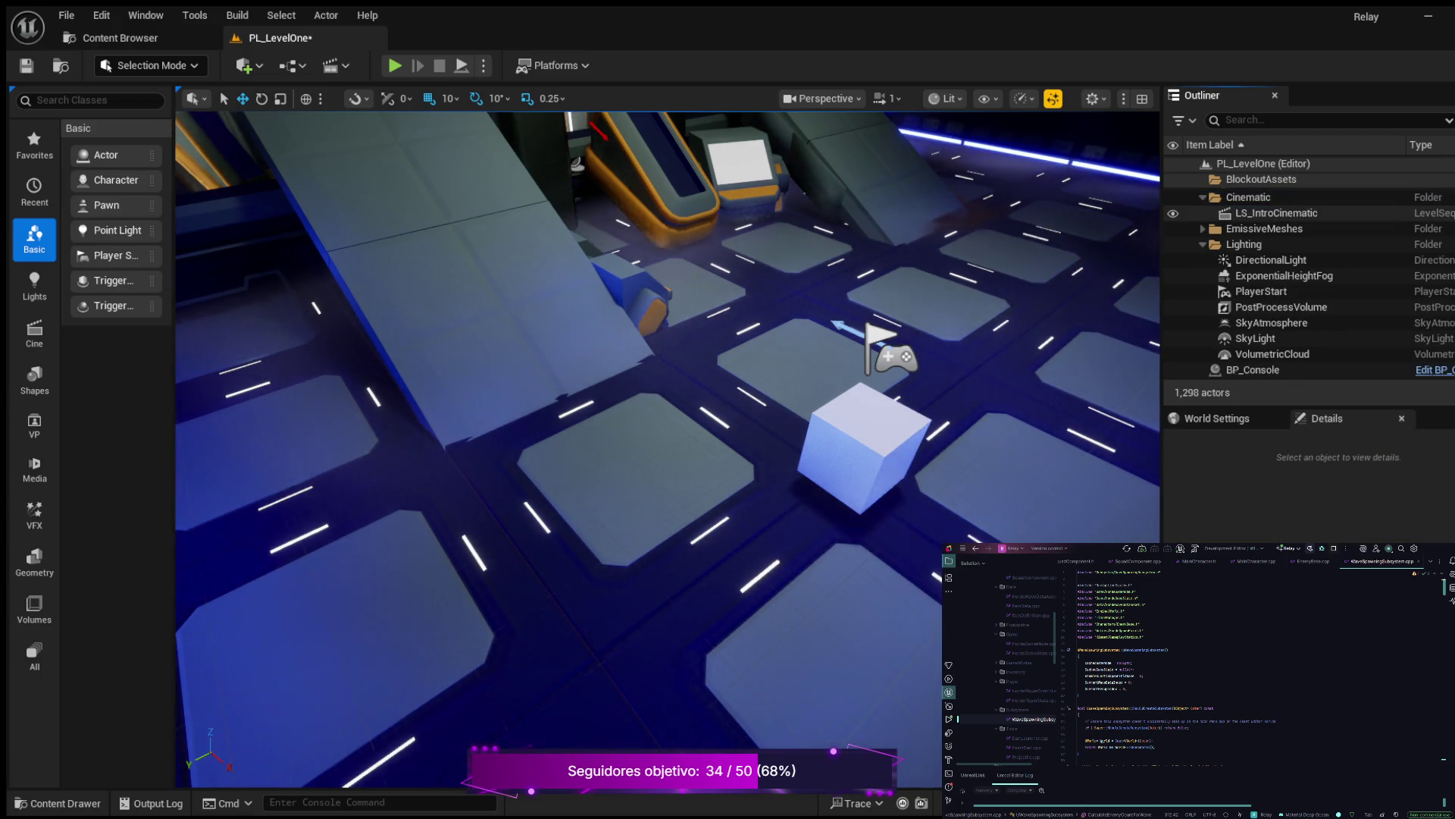
left_click(1276, 213)
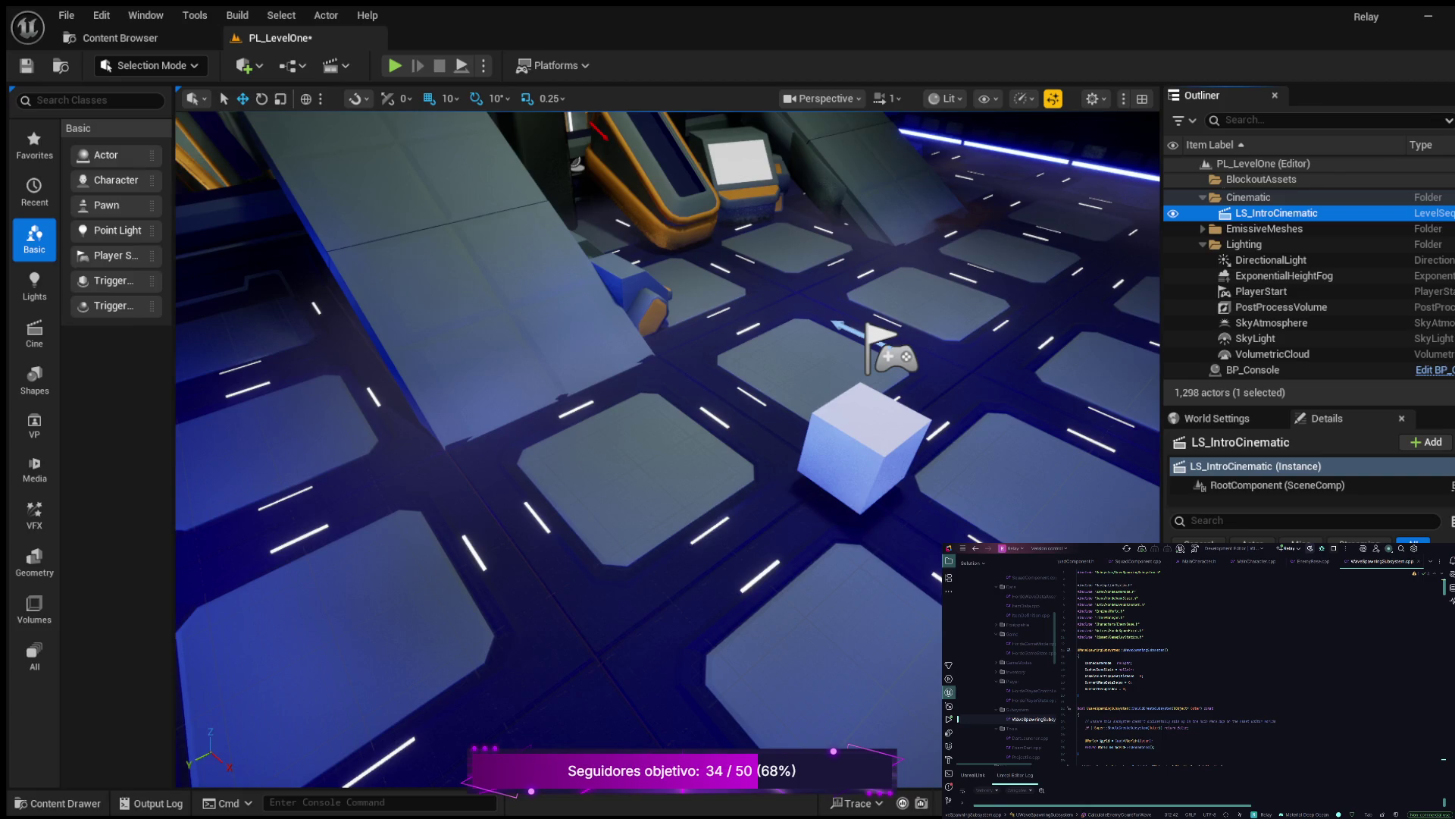
key("Delete")
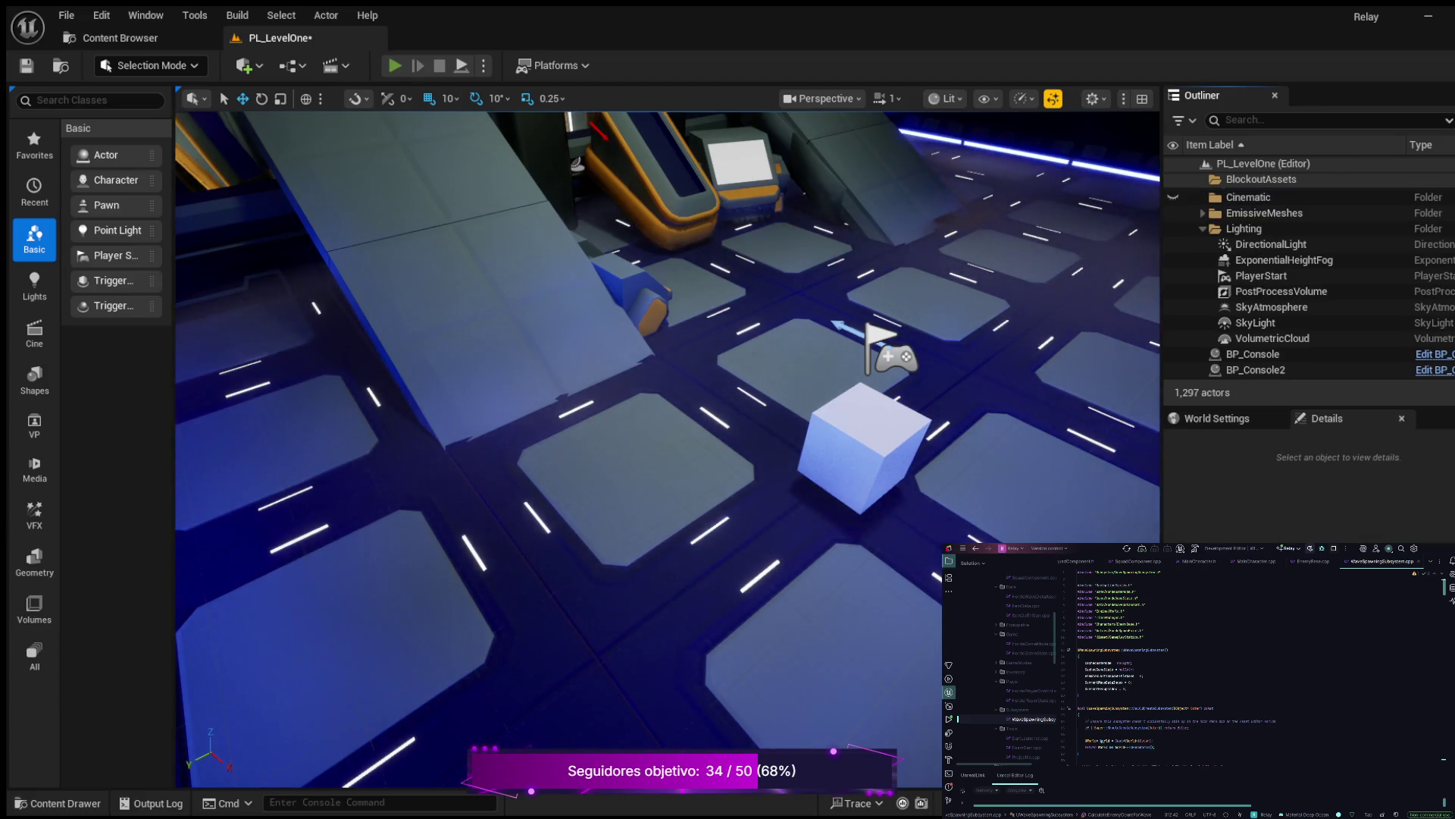
key("alt+p")
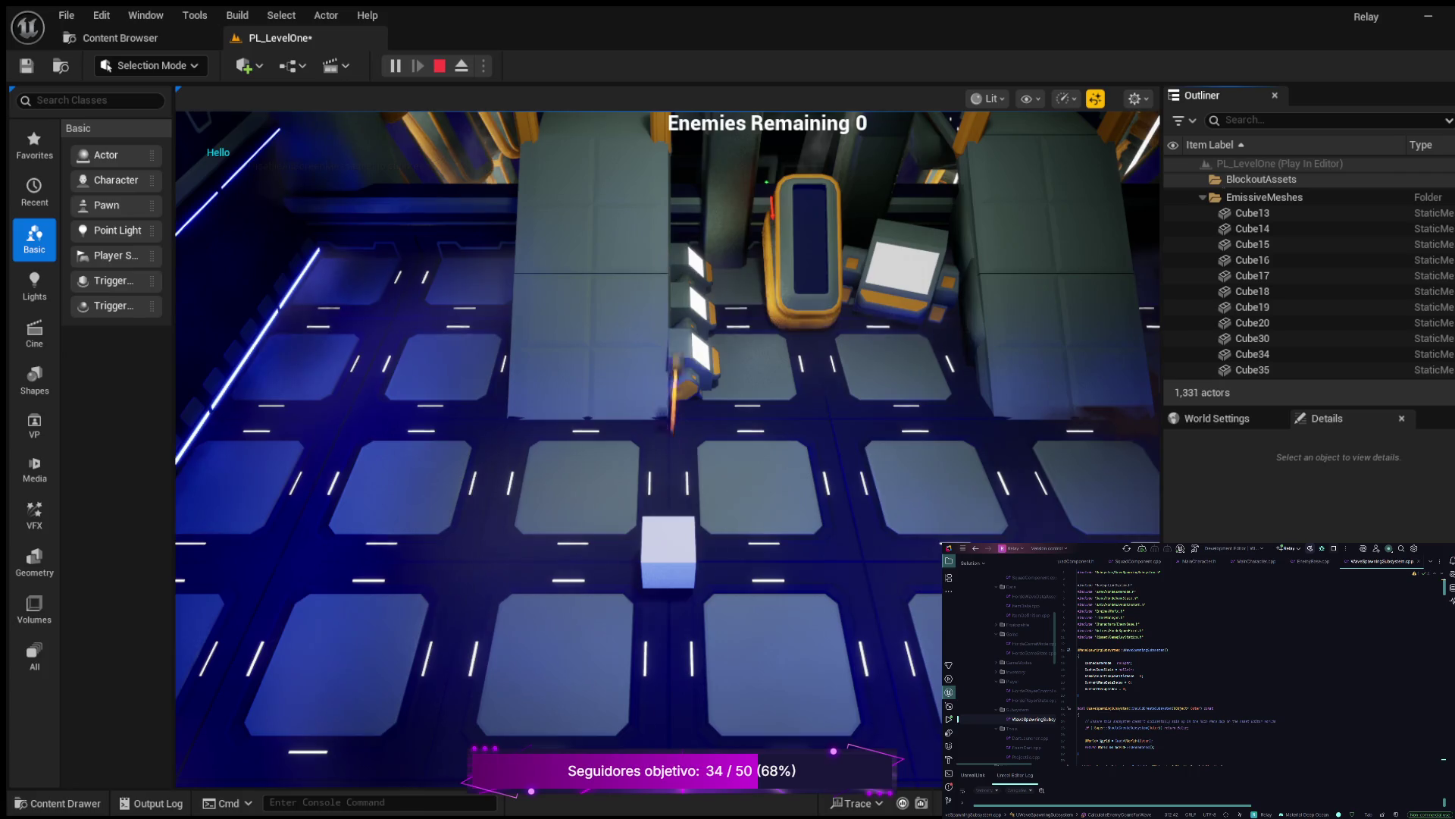
key("Escape")
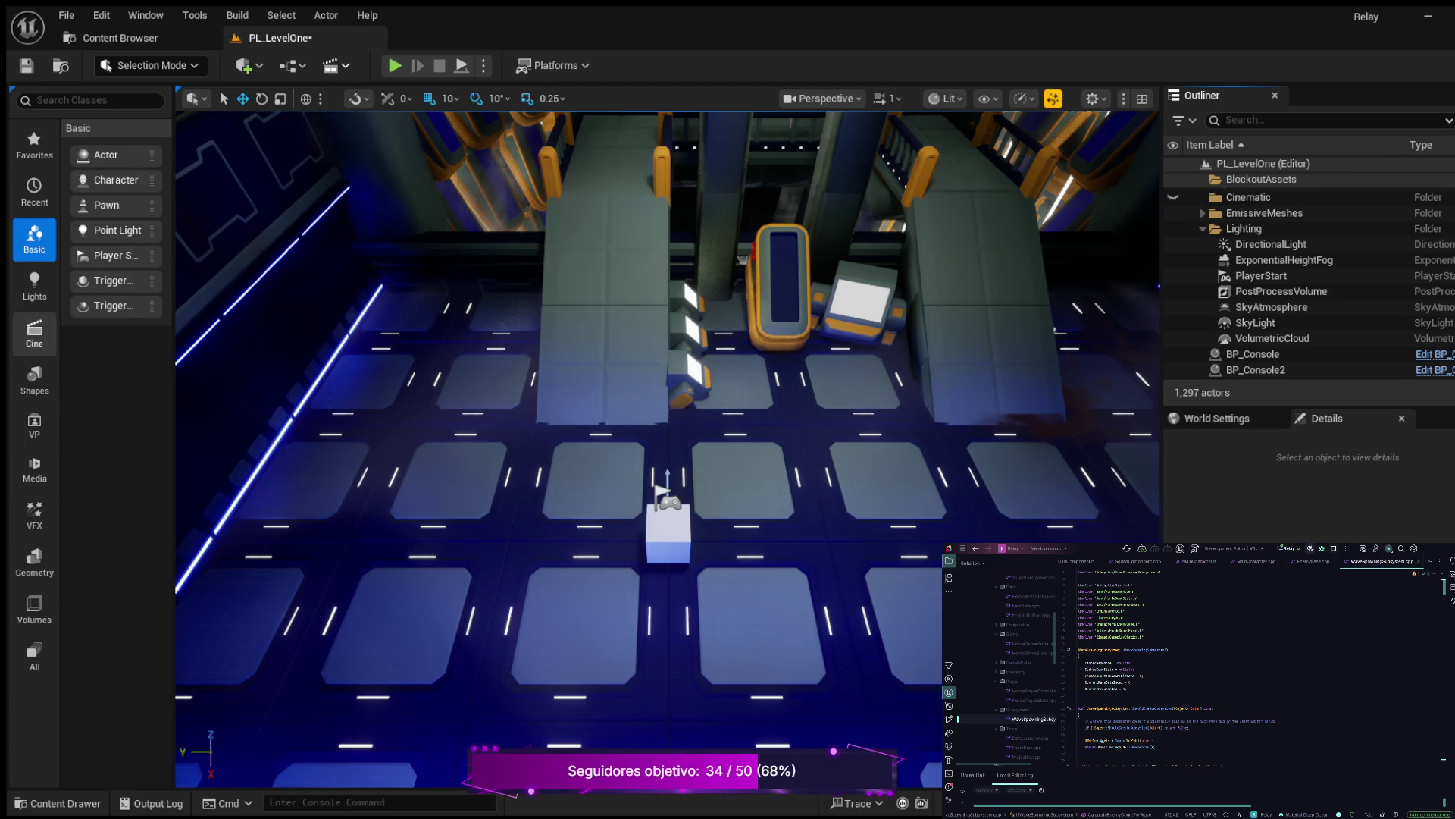
Drag a Cine Camera Actor from the Cinematic category to just above the cube
left_click(34, 334)
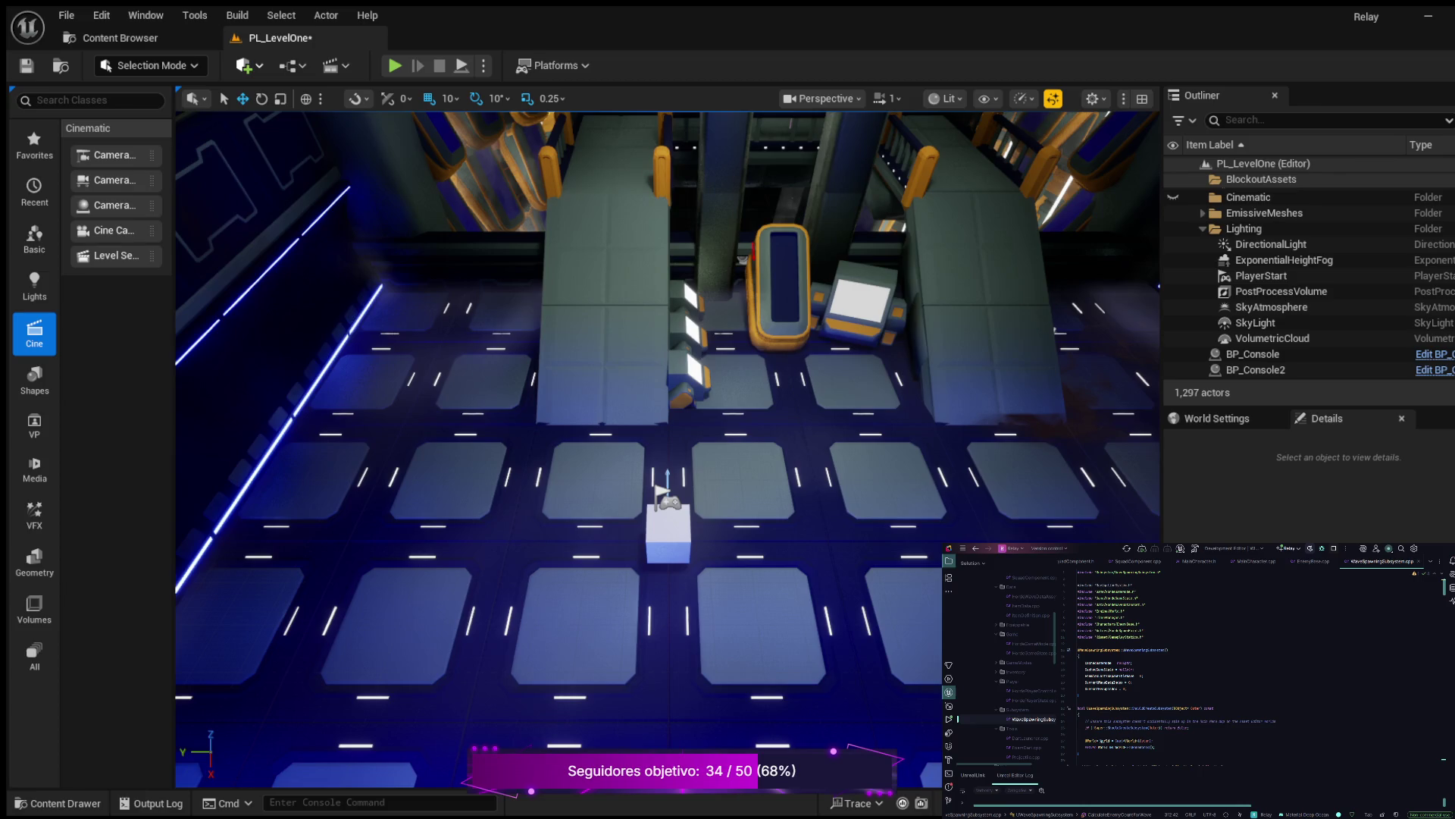
left_click_drag(114, 229, 667, 448)
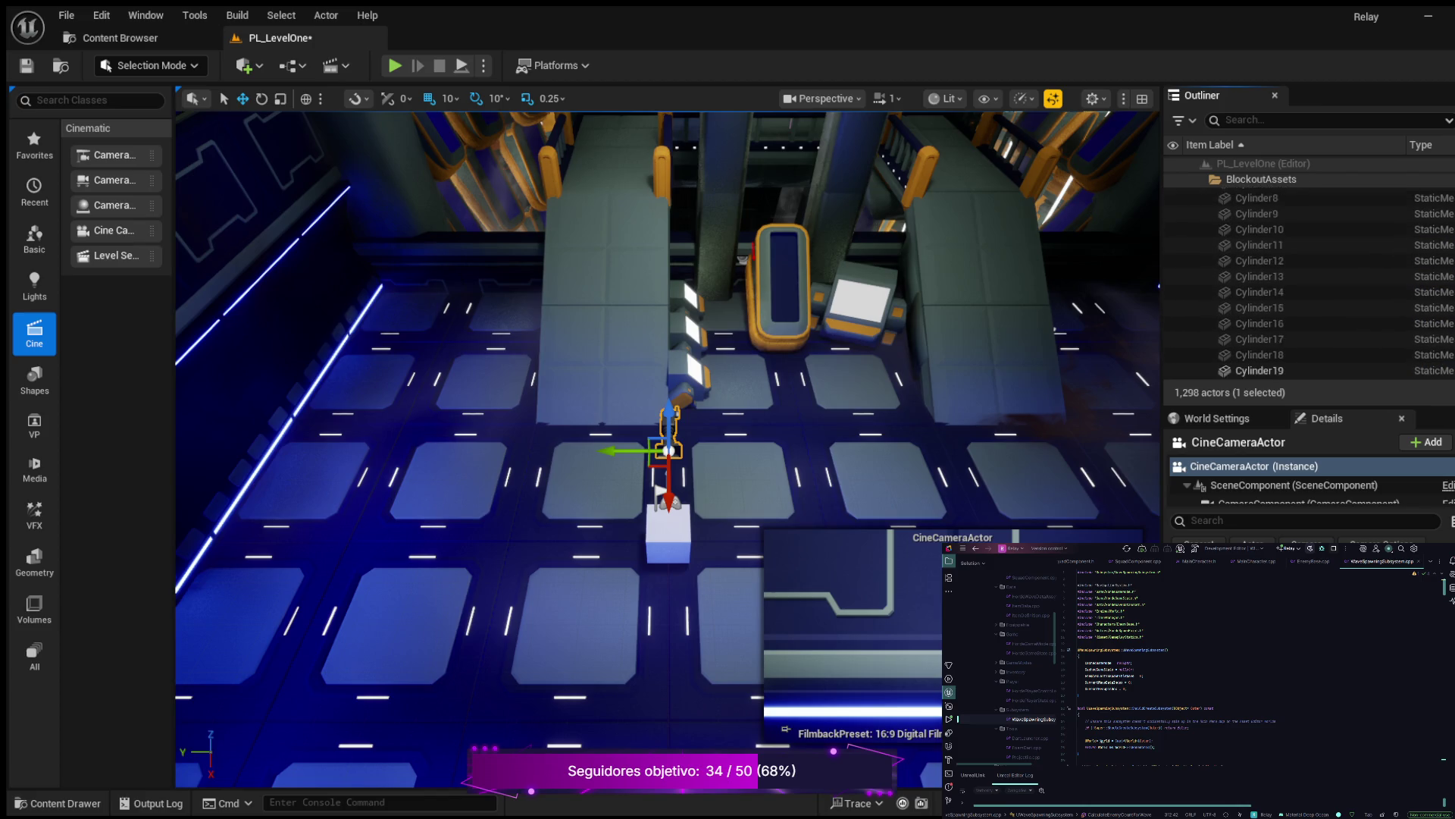
Expand the Cinematic folder to reveal the CineCameraActor and enlarge the Details panel
scroll(1289, 303, "down", 5)
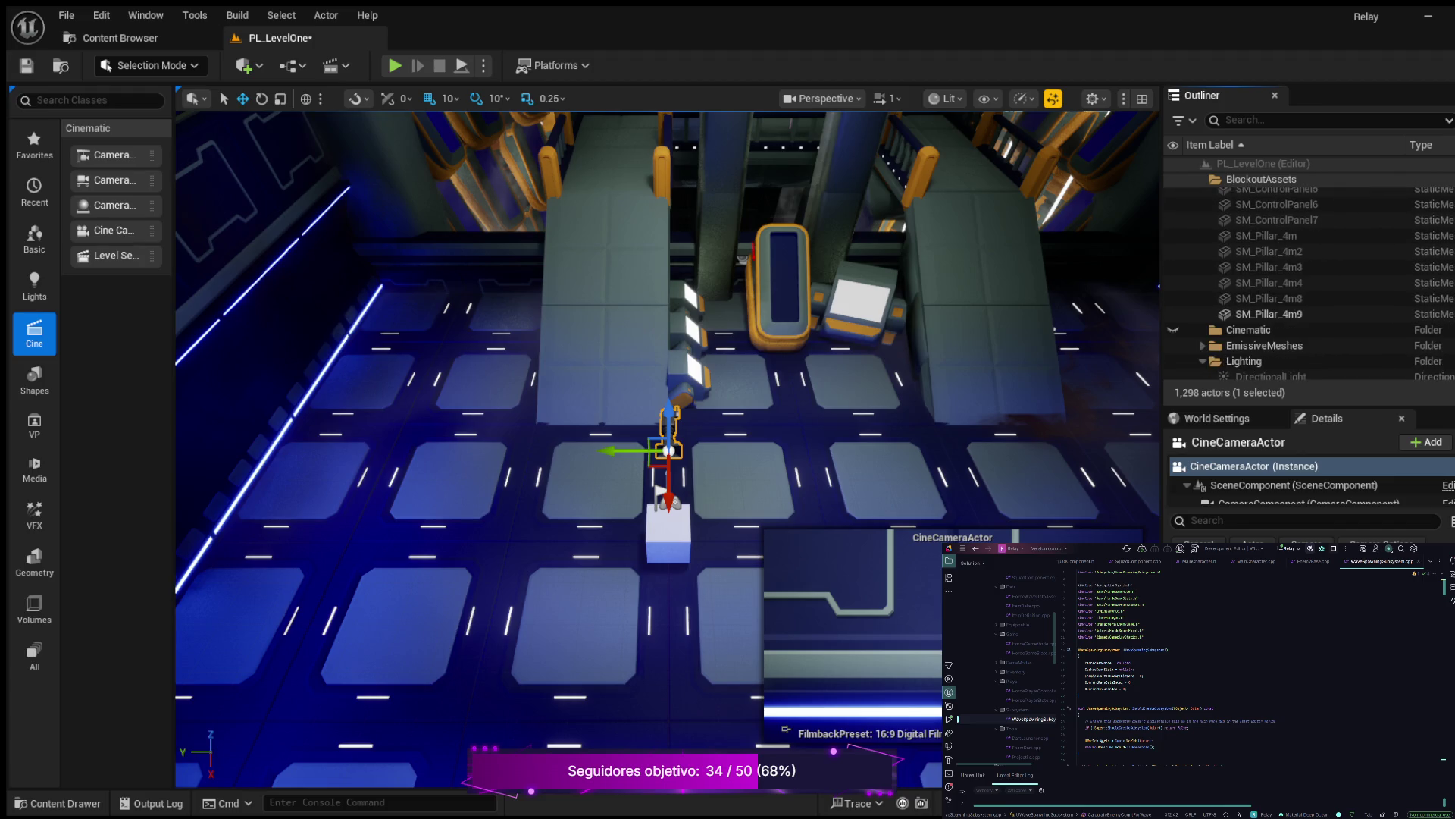
left_click(1203, 330)
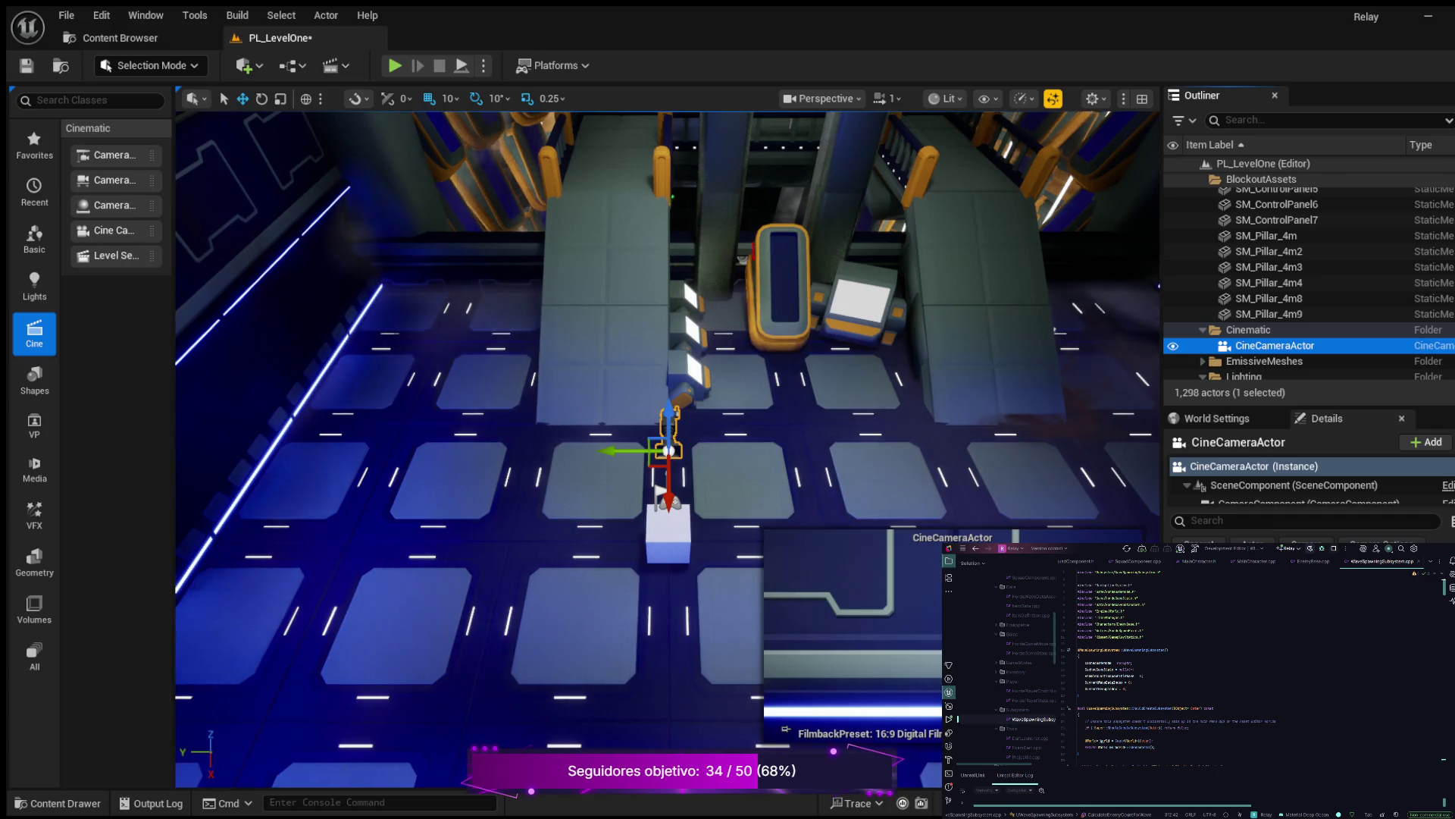
left_click_drag(1309, 407, 1309, 301)
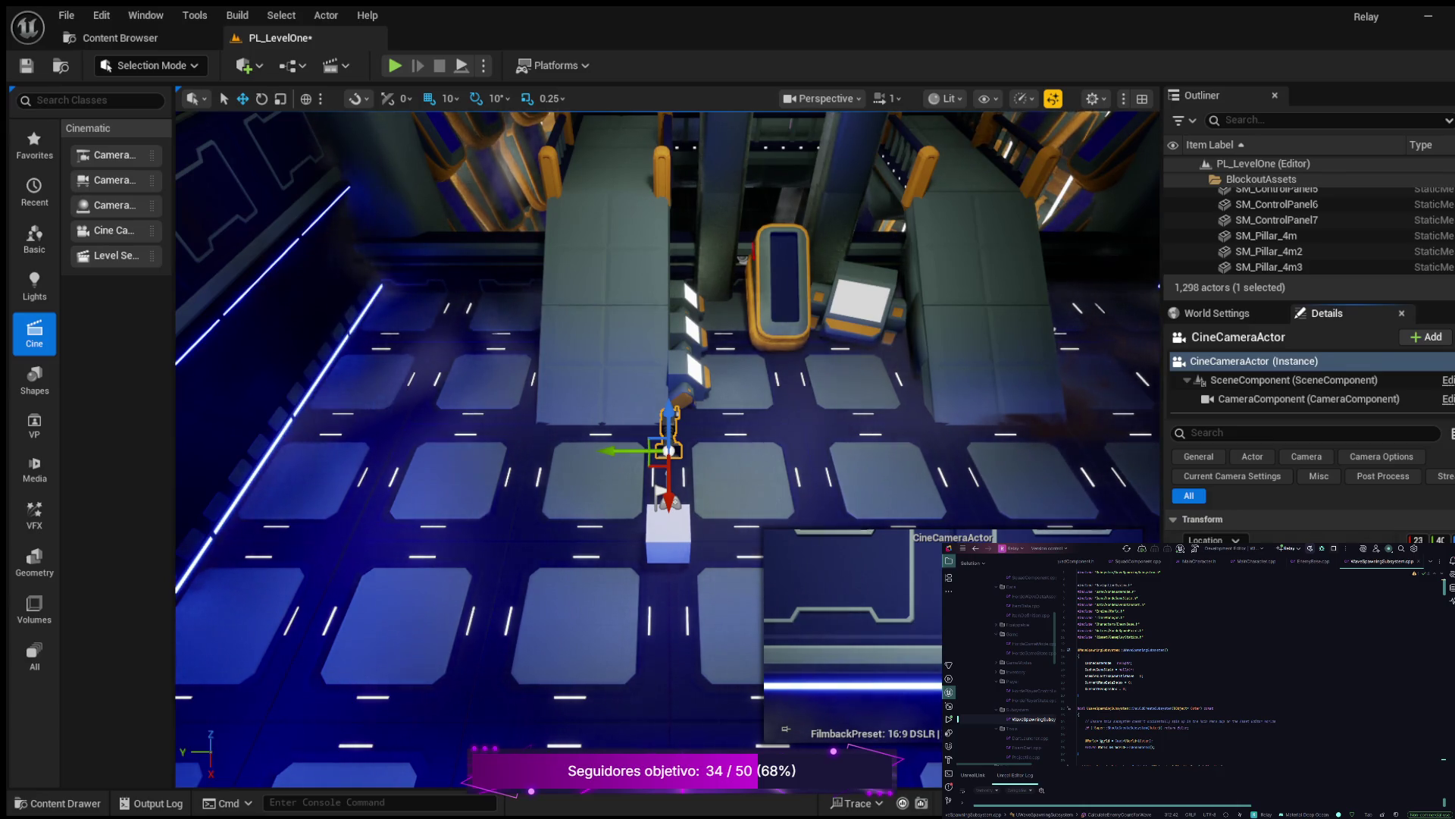
Give the Outliner's actor list more room again and collapse the BlockoutAssets folder
scroll(1309, 523, "down", 2)
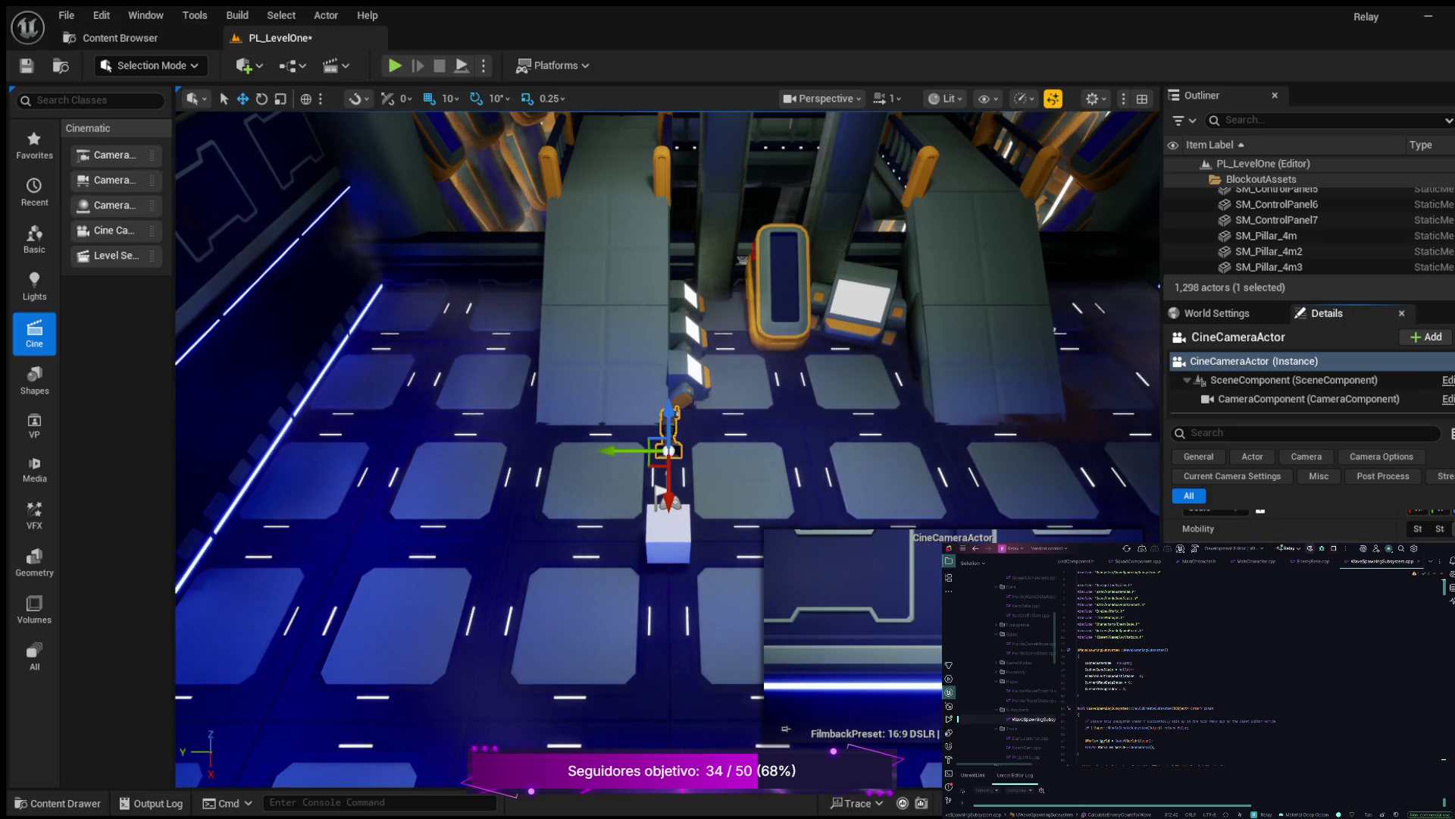
scroll(1310, 527, "down", 2)
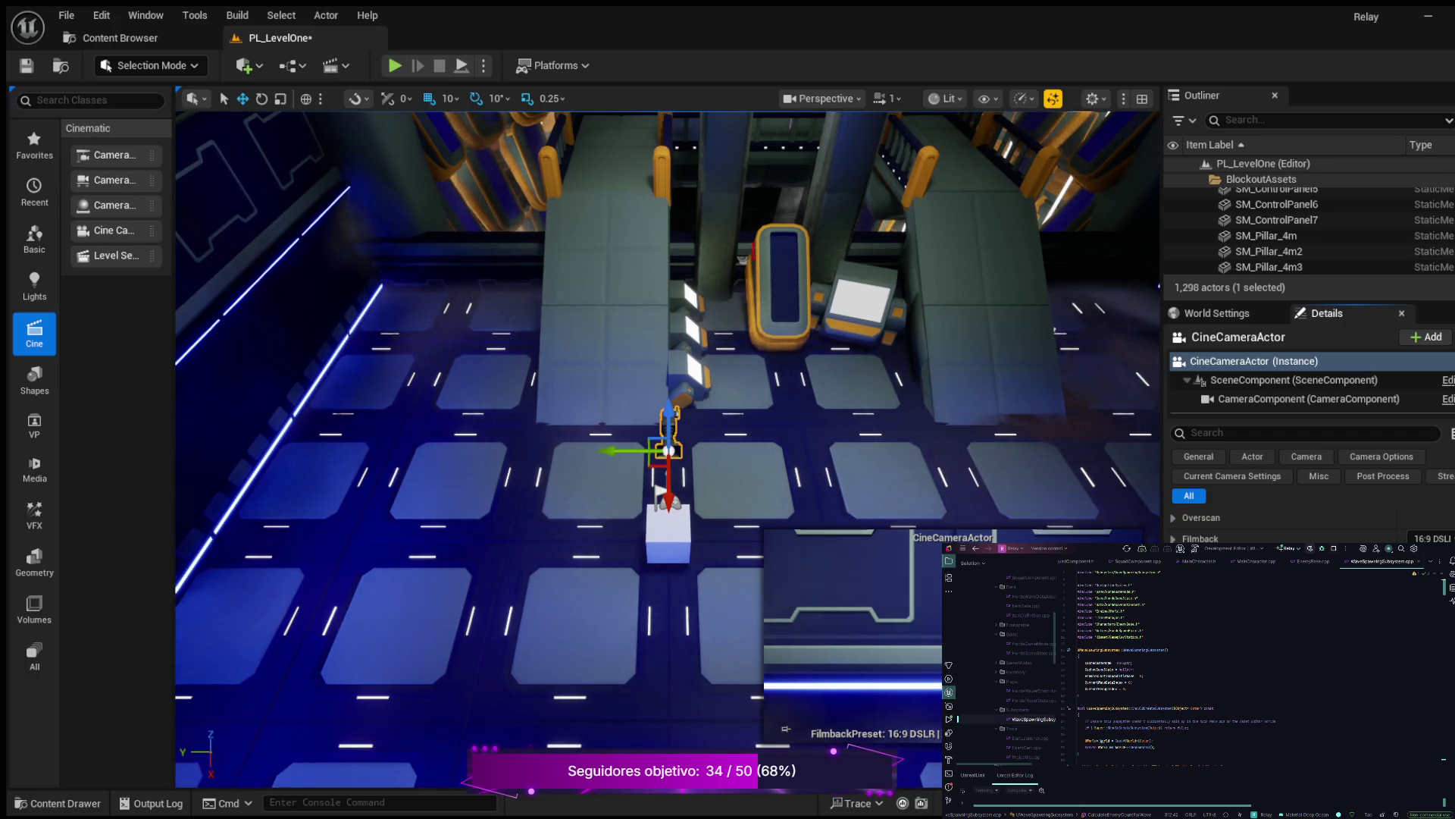
scroll(1289, 223, "up", 2)
scroll(1288, 227, "up", 8)
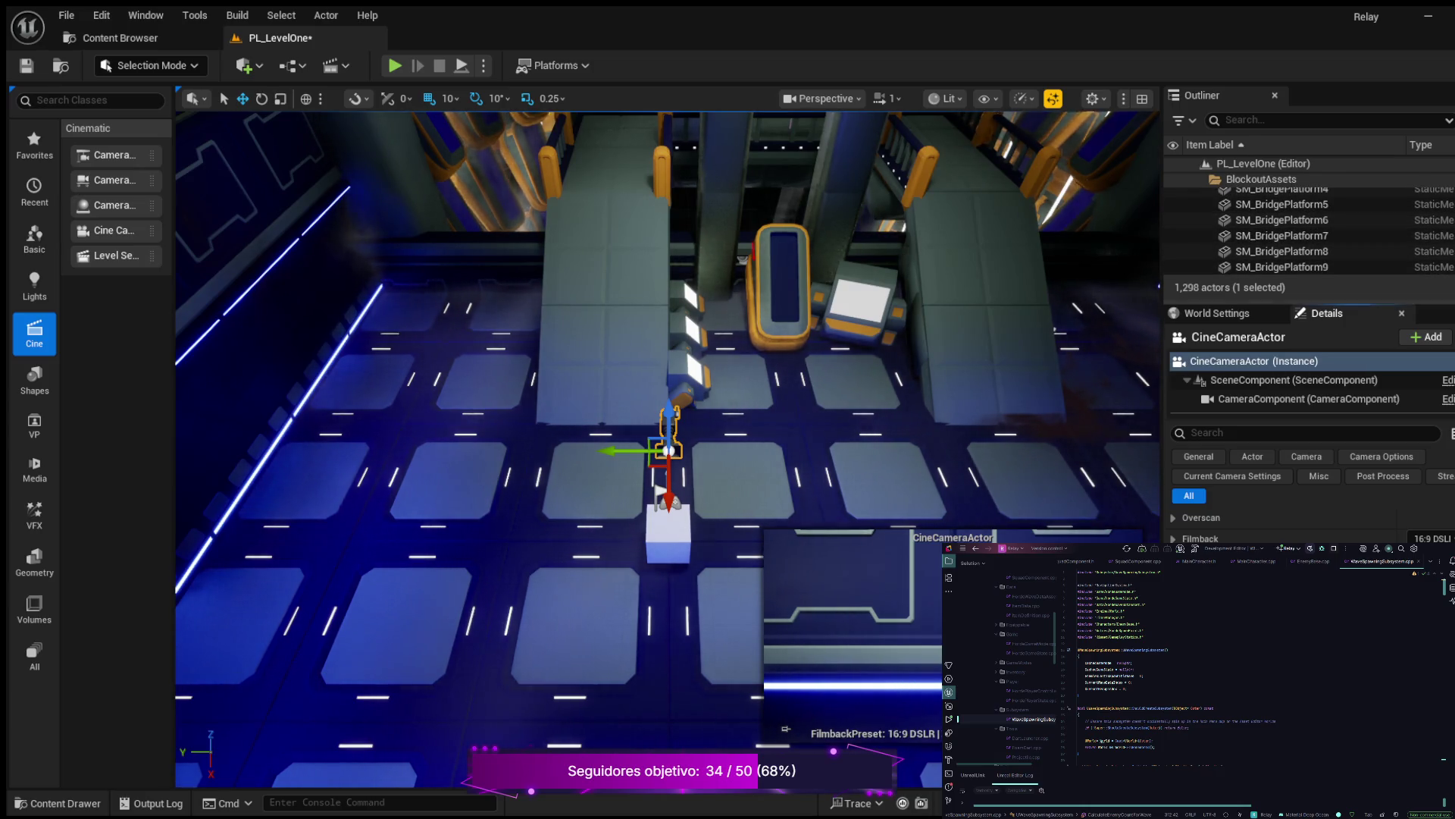
left_click_drag(1289, 301, 1289, 468)
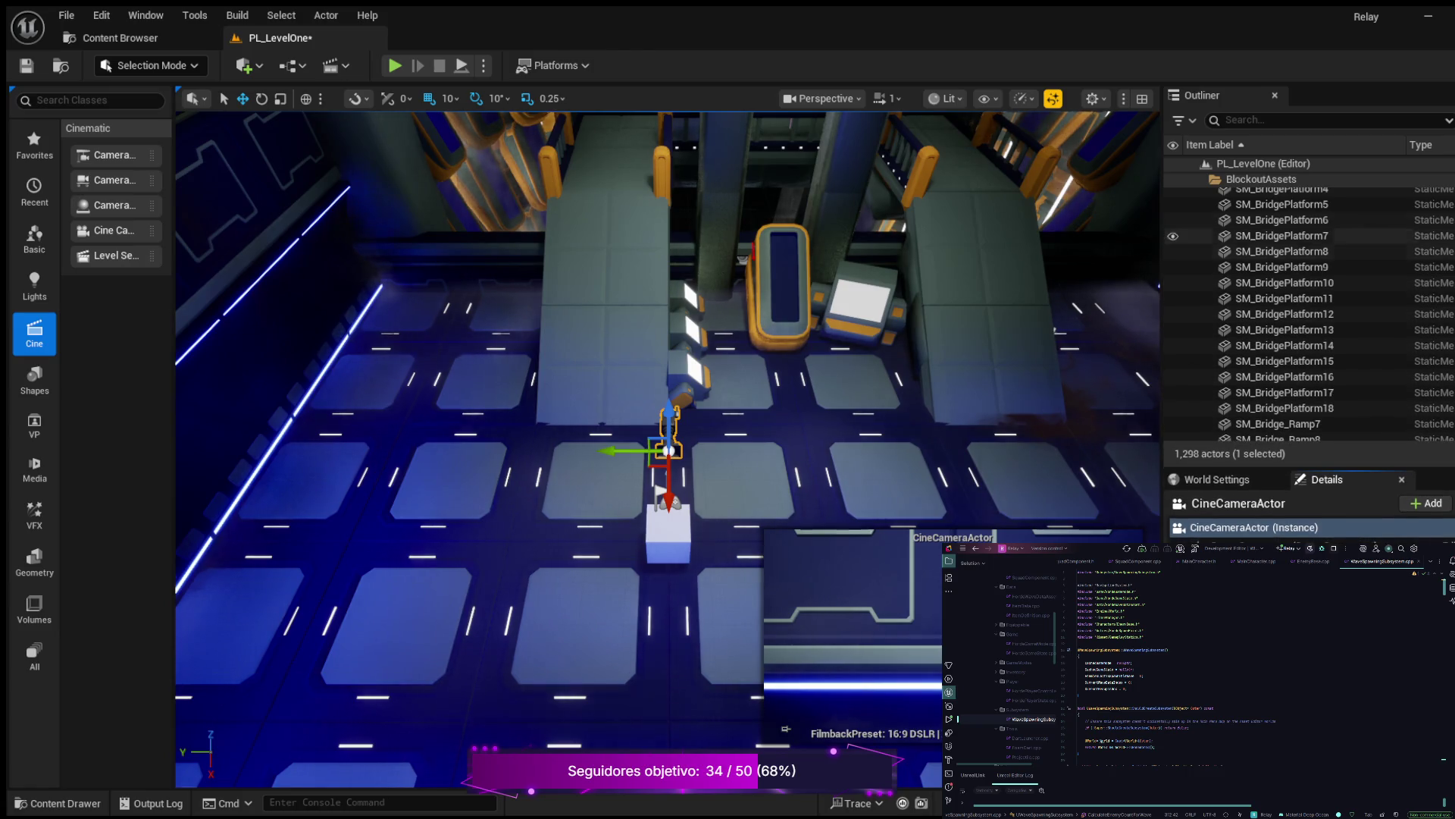
scroll(1289, 251, "up", 10)
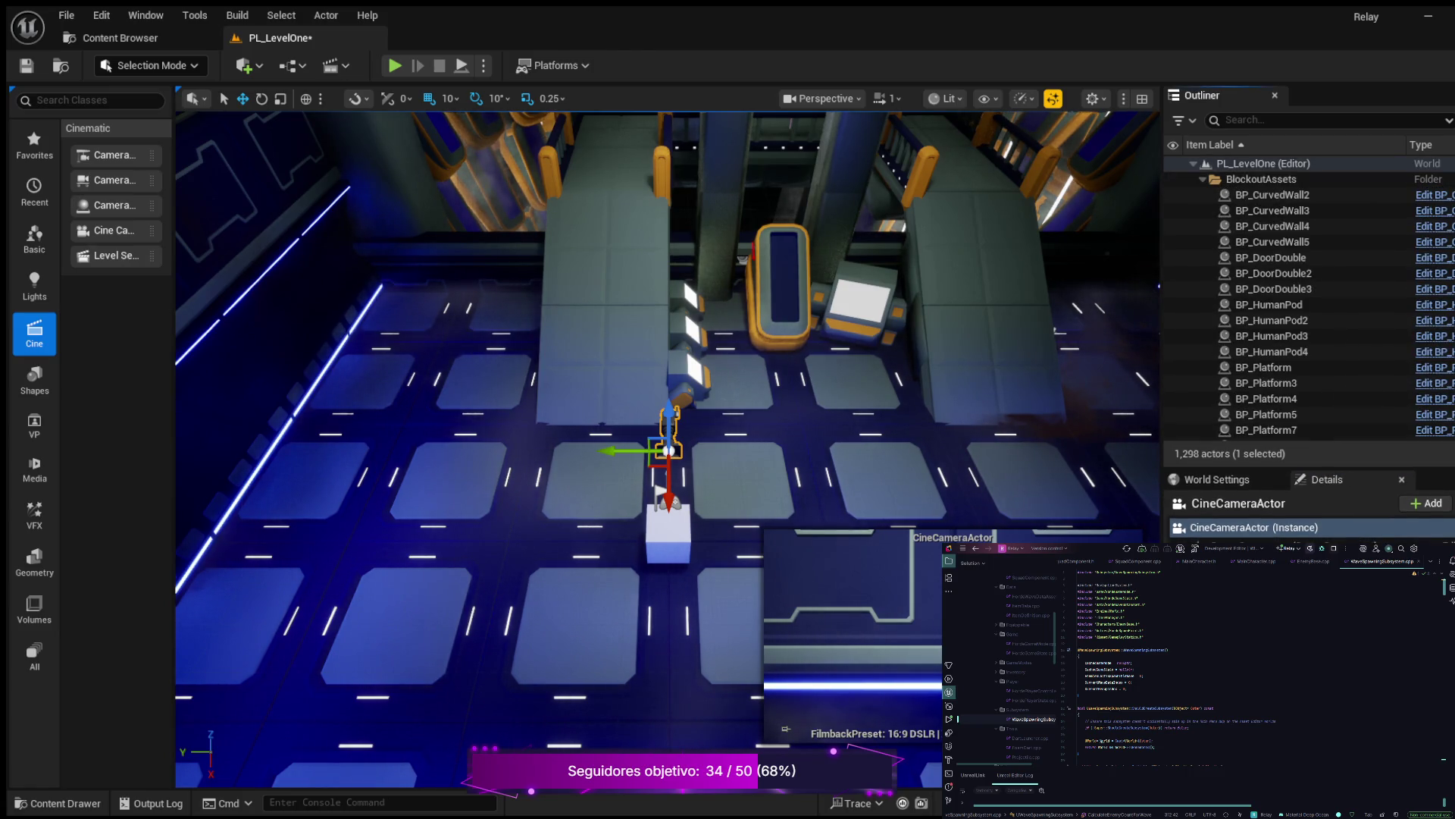
left_click(1203, 179)
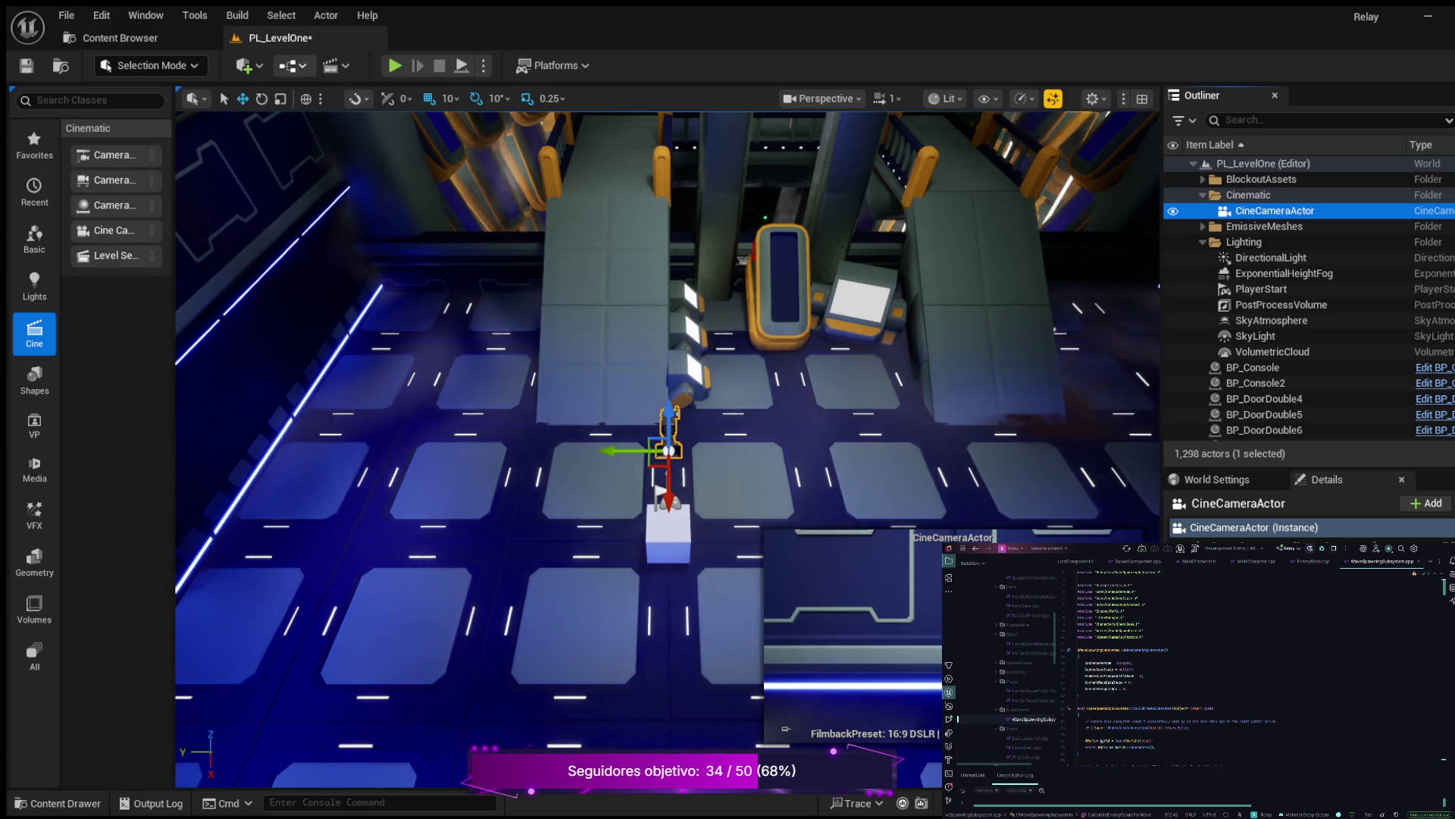
key("alt+Tab")
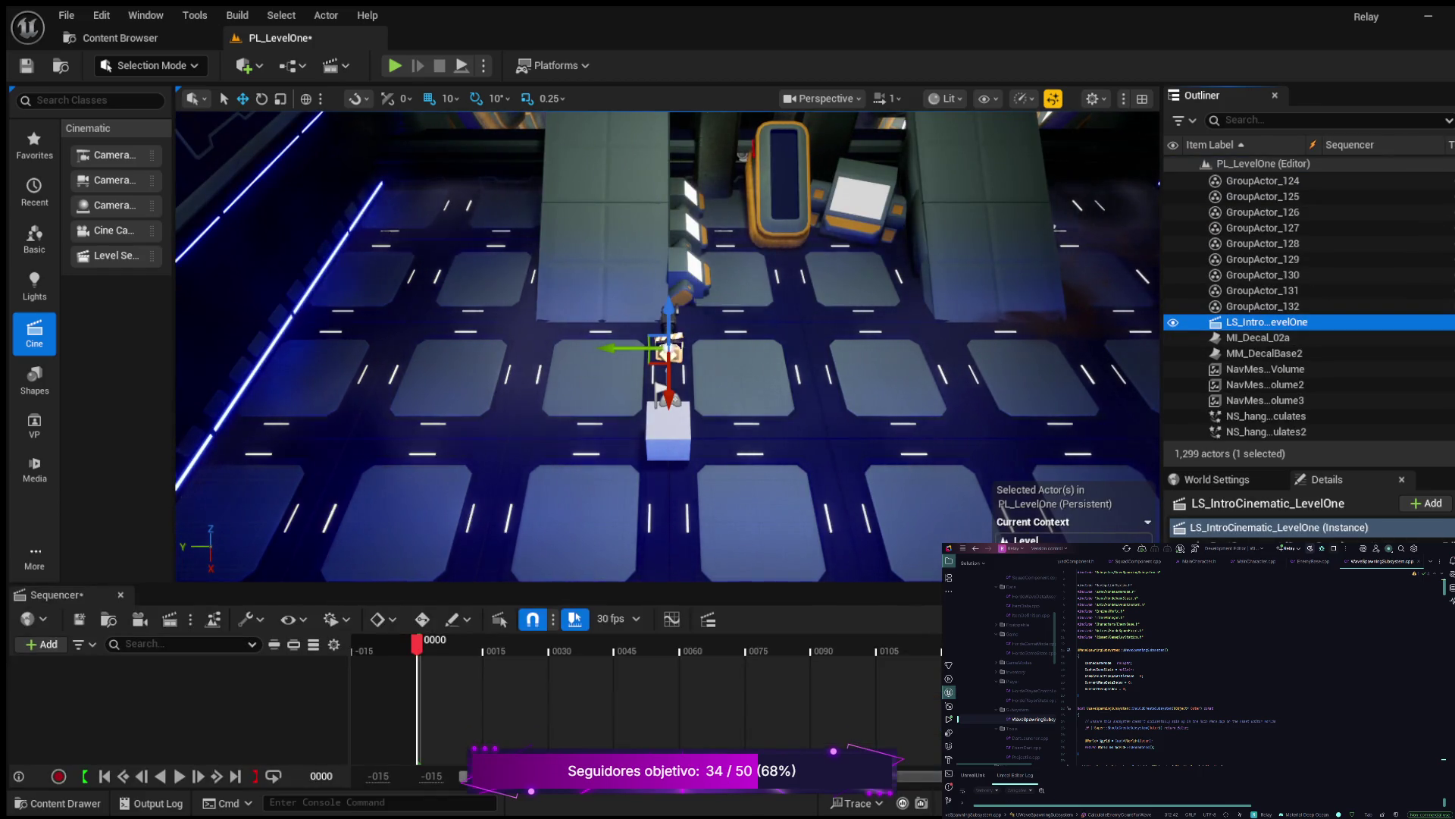
Locate the CineCameraActor in the Outliner's Cinematic folder and select it to preview its view
scroll(1288, 258, "up", 10)
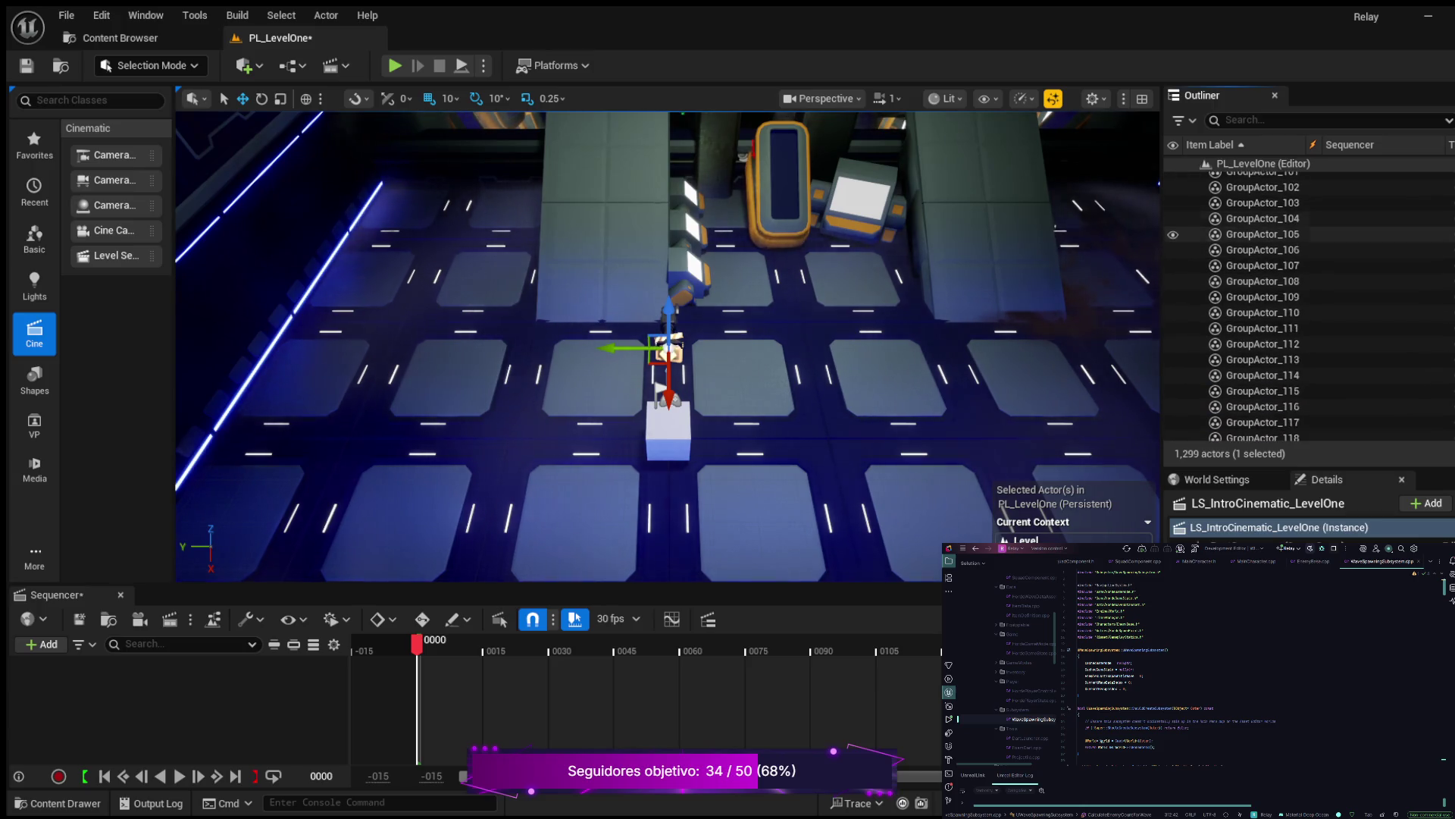
scroll(1288, 304, "up", 20)
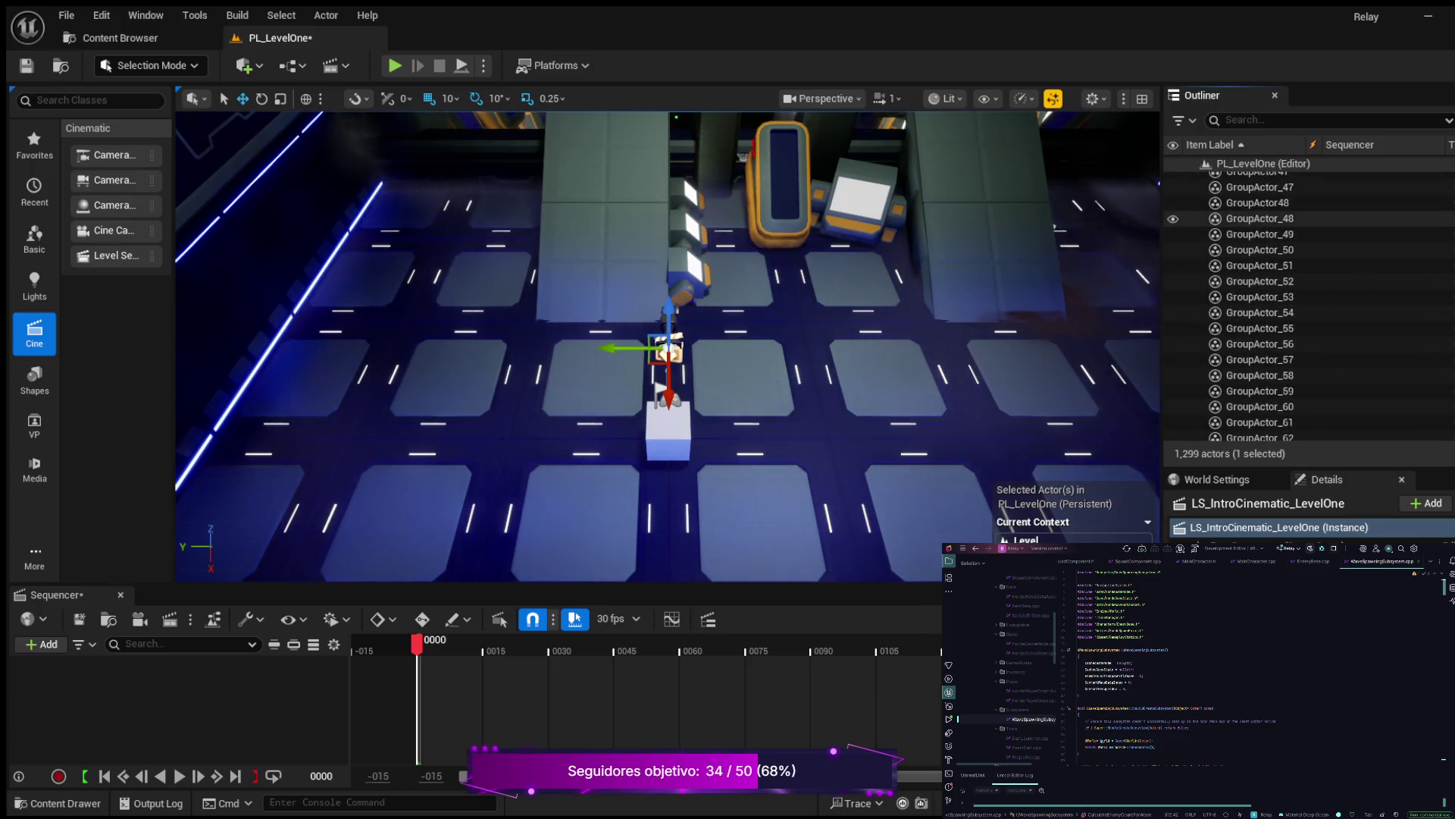
scroll(1288, 304, "up", 10)
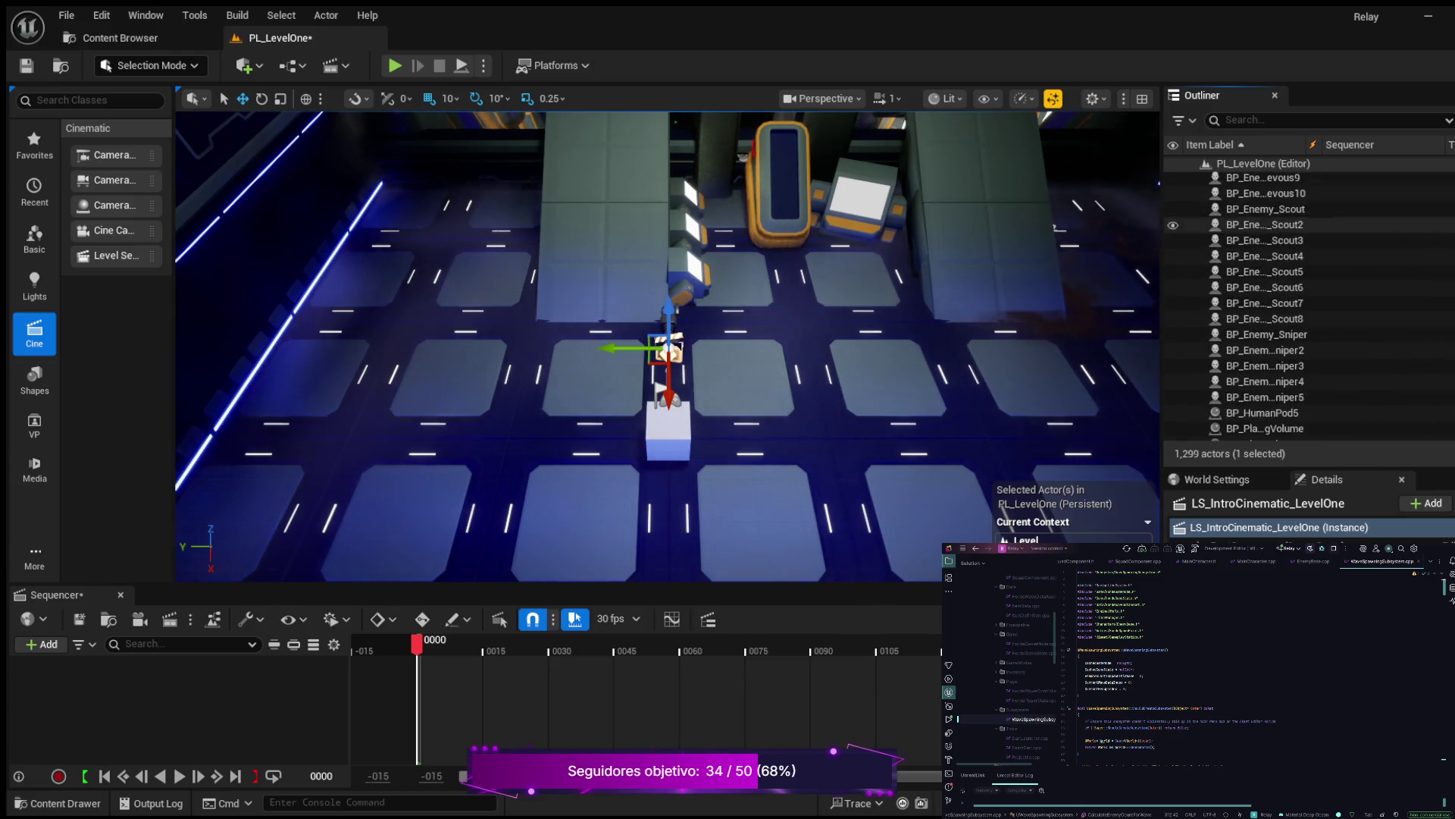
scroll(1289, 303, "up", 5)
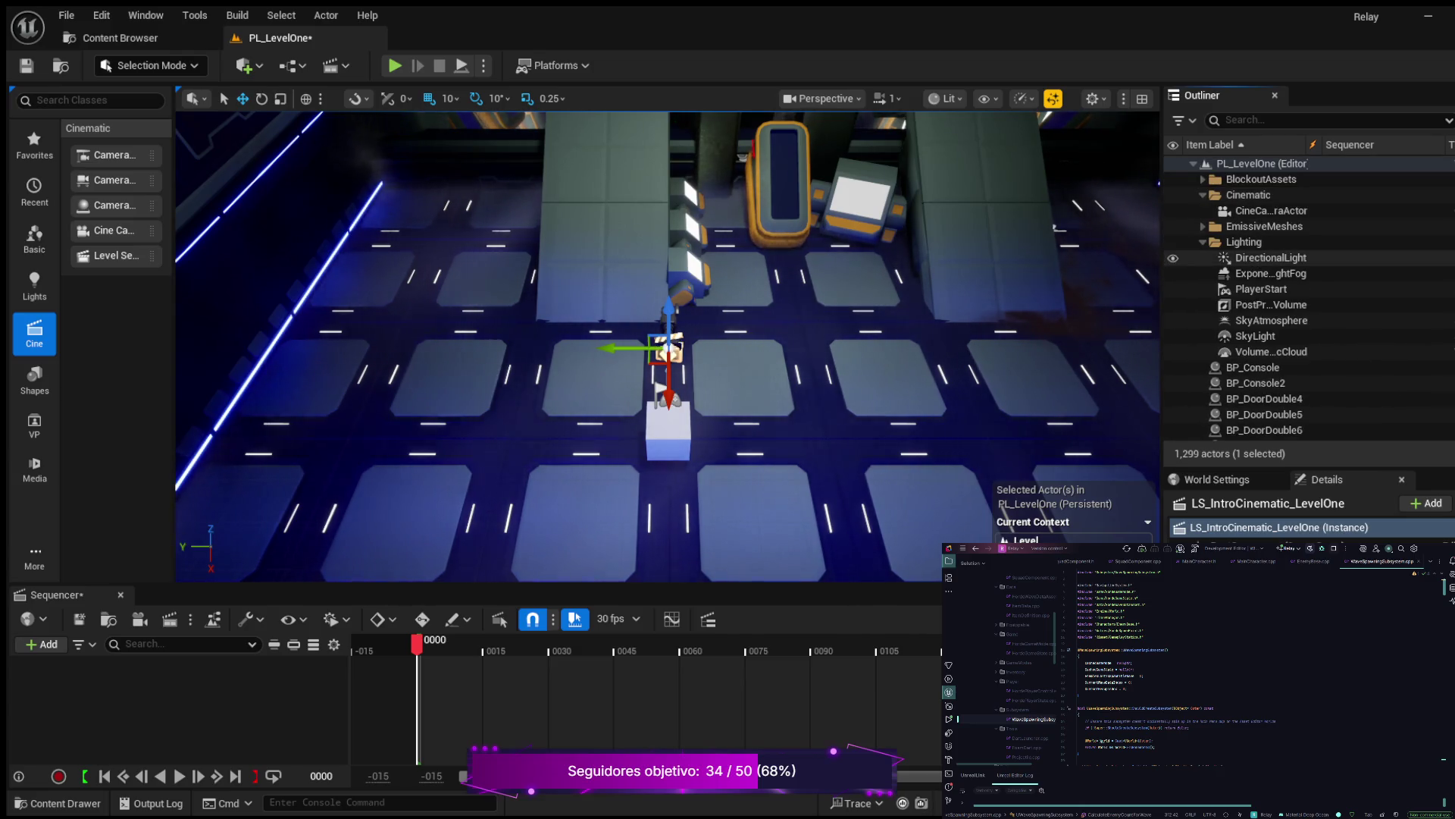
scroll(1289, 303, "down", 15)
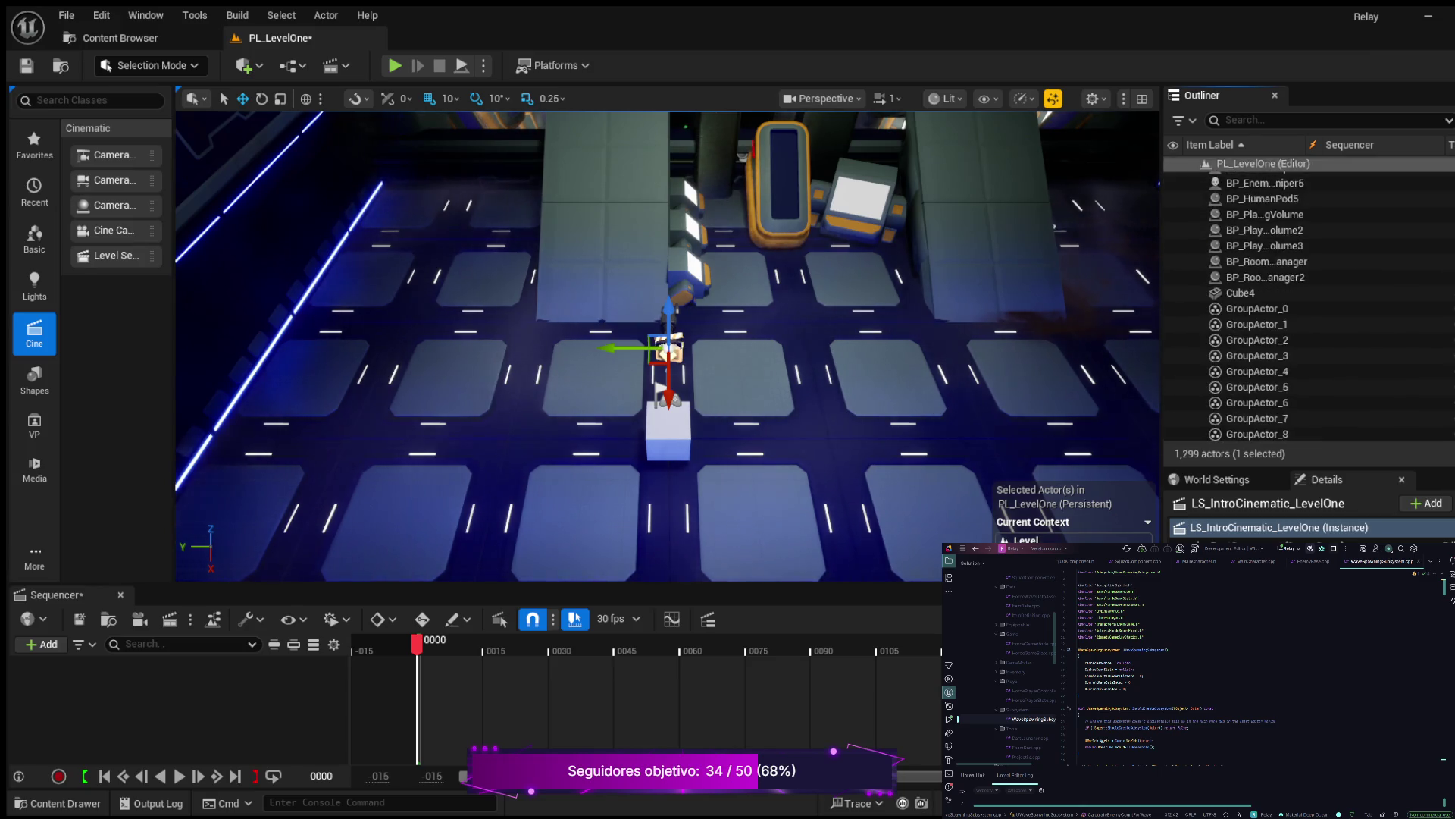
scroll(1289, 303, "down", 20)
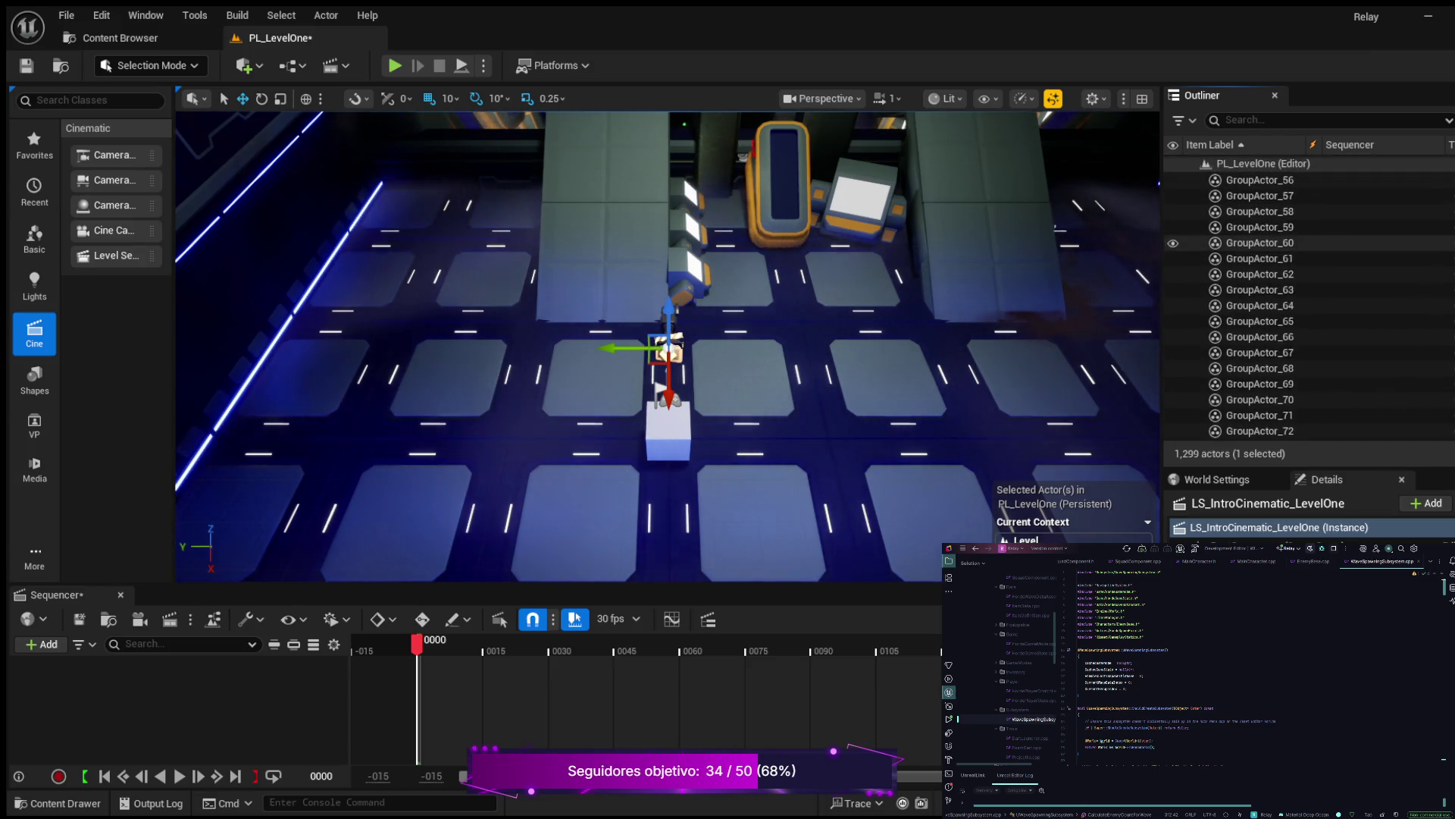
scroll(1288, 303, "down", 20)
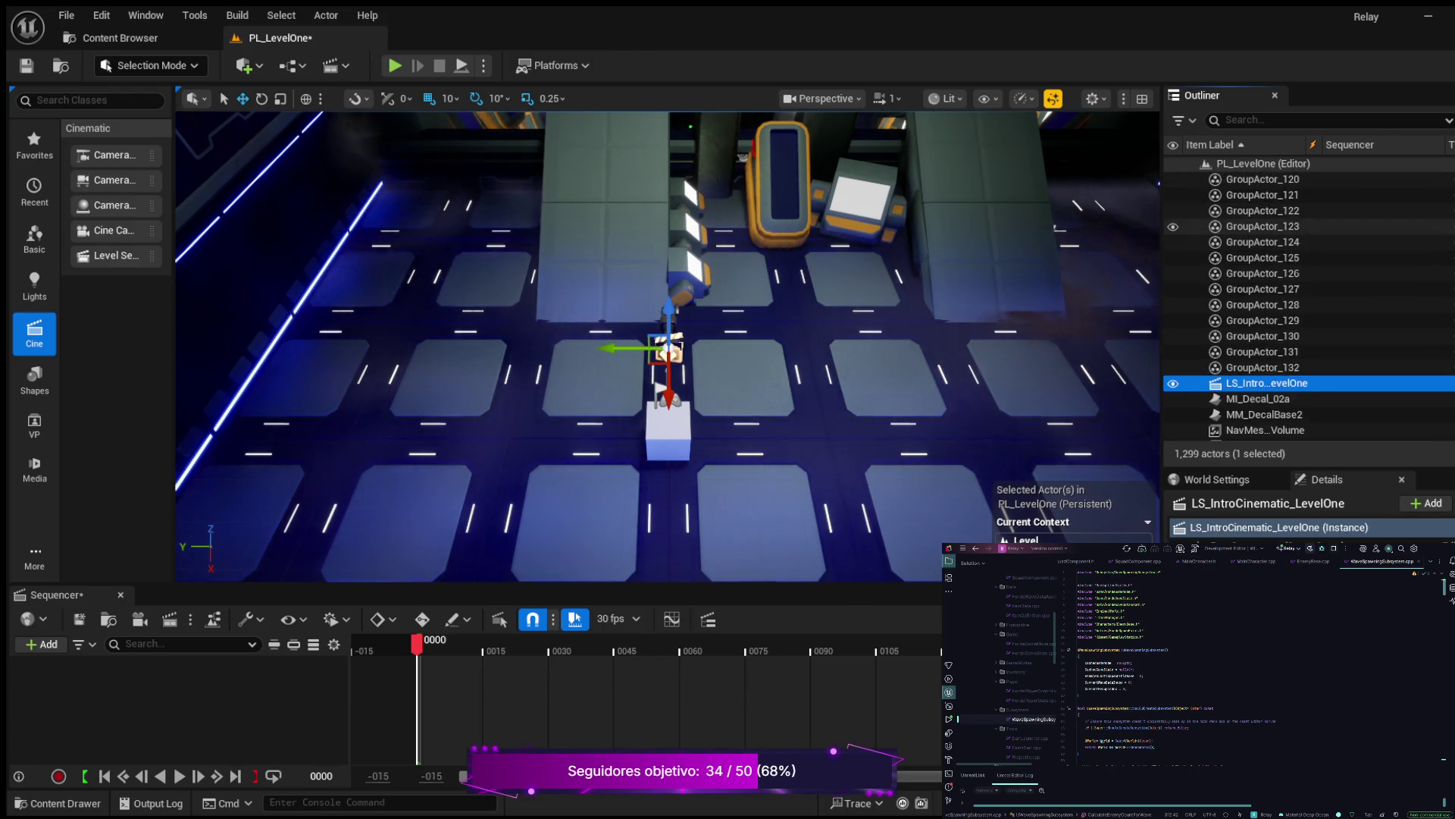
scroll(1289, 304, "up", 1)
scroll(1308, 303, "up", 4)
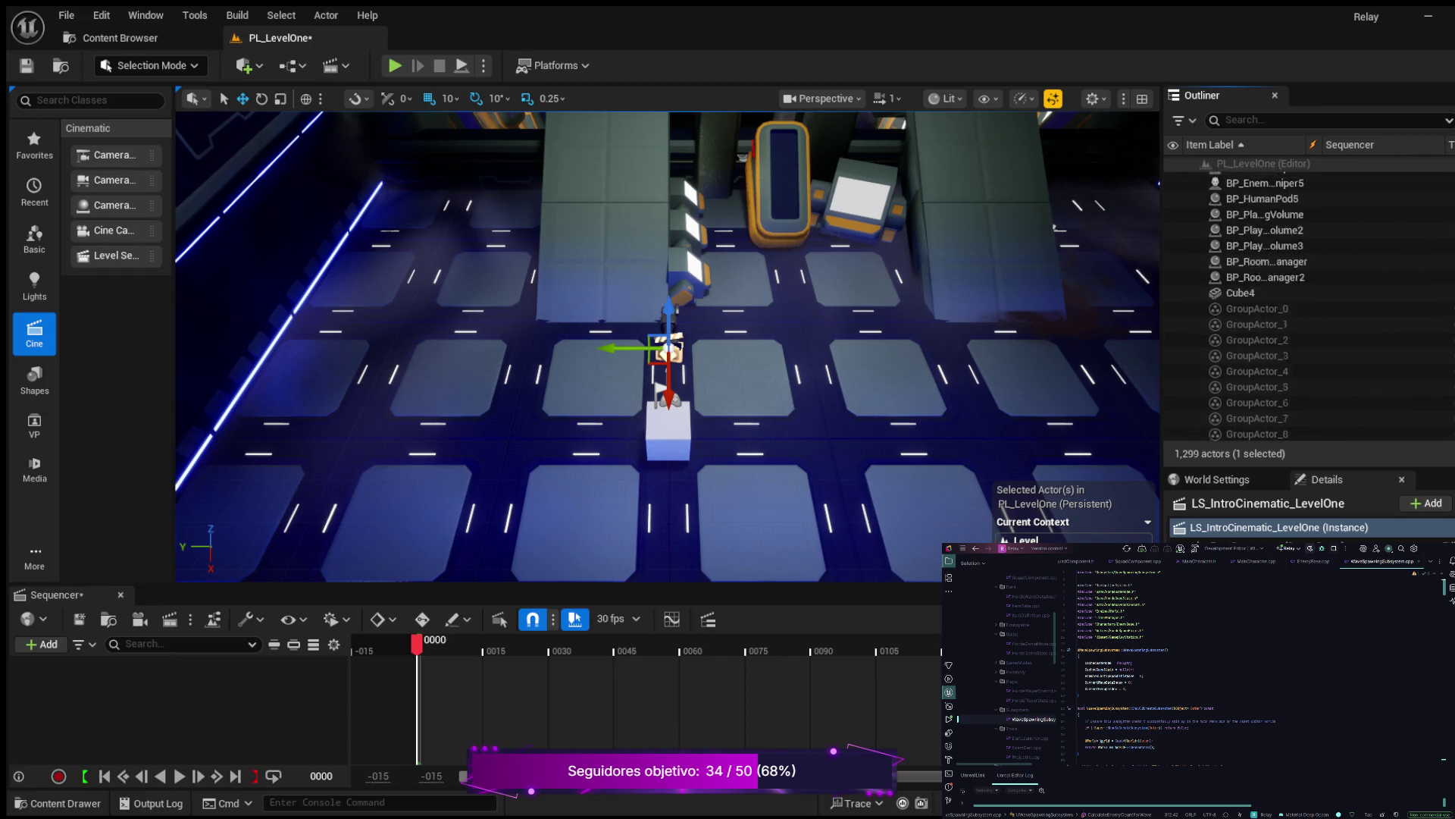
scroll(1309, 303, "up", 10)
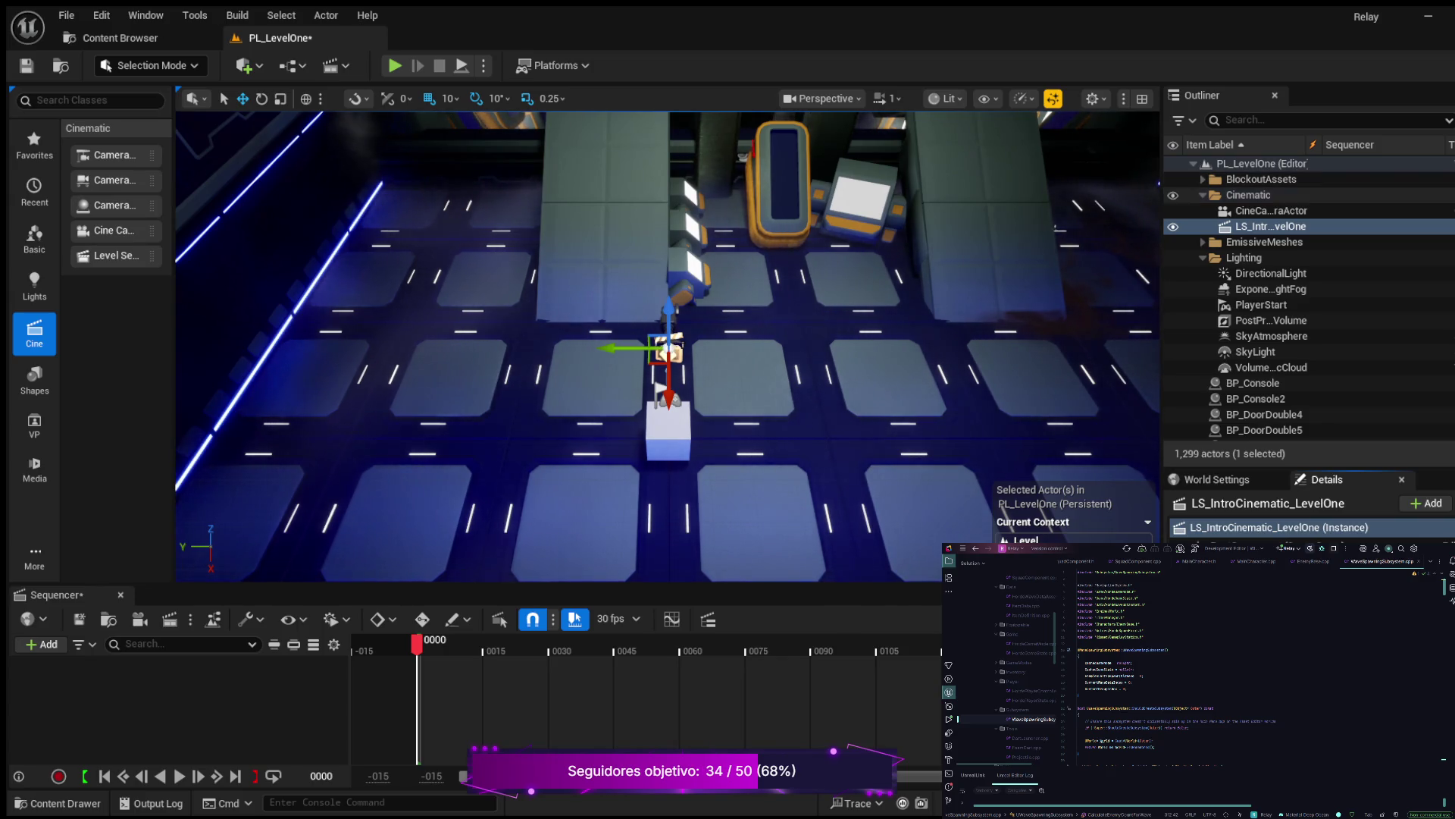
left_click(1271, 210)
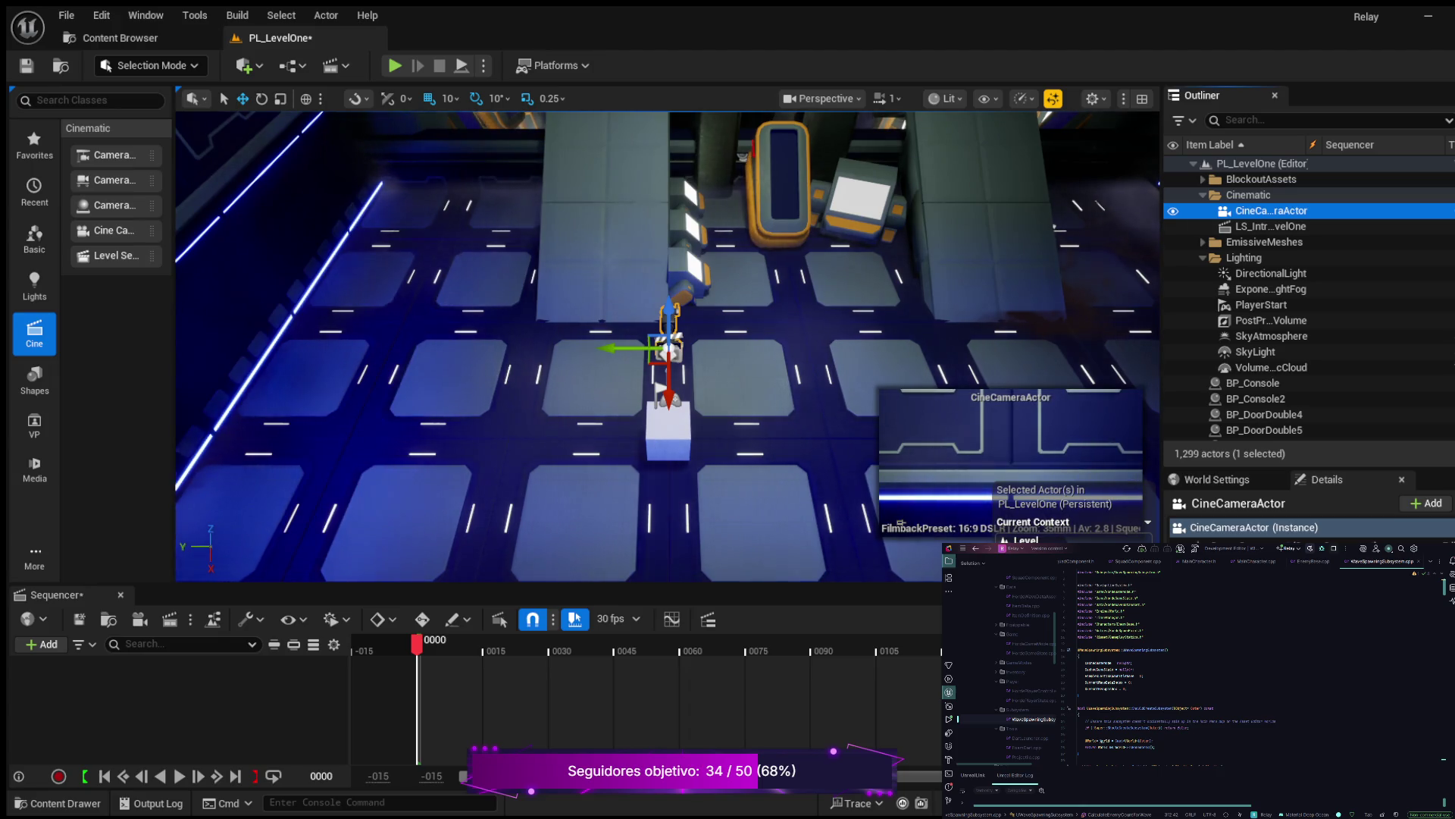
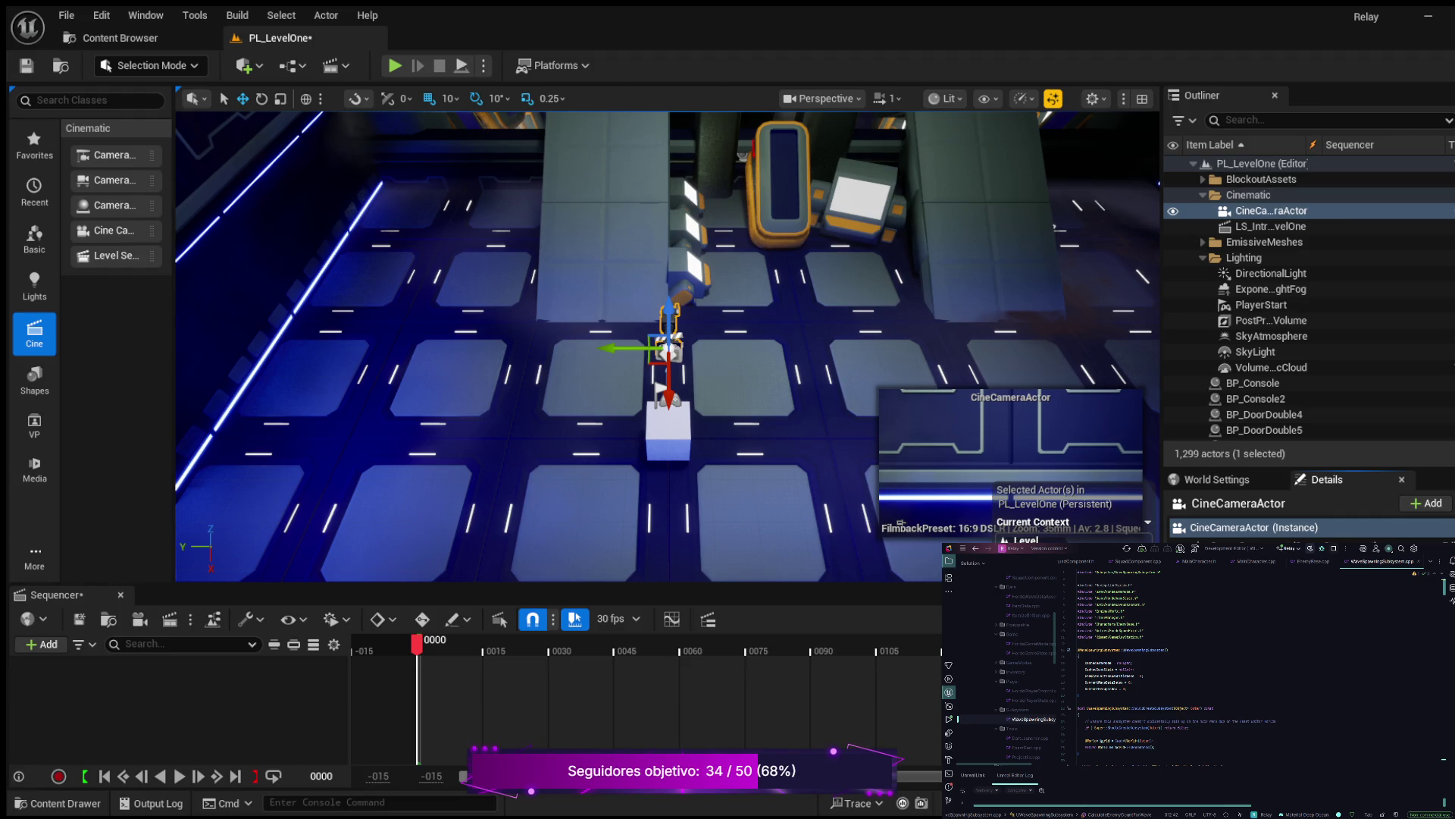
Pilot the CineCameraActor with Ctrl+Shift+P and dolly it back to show more wall panels
left_click(1261, 226)
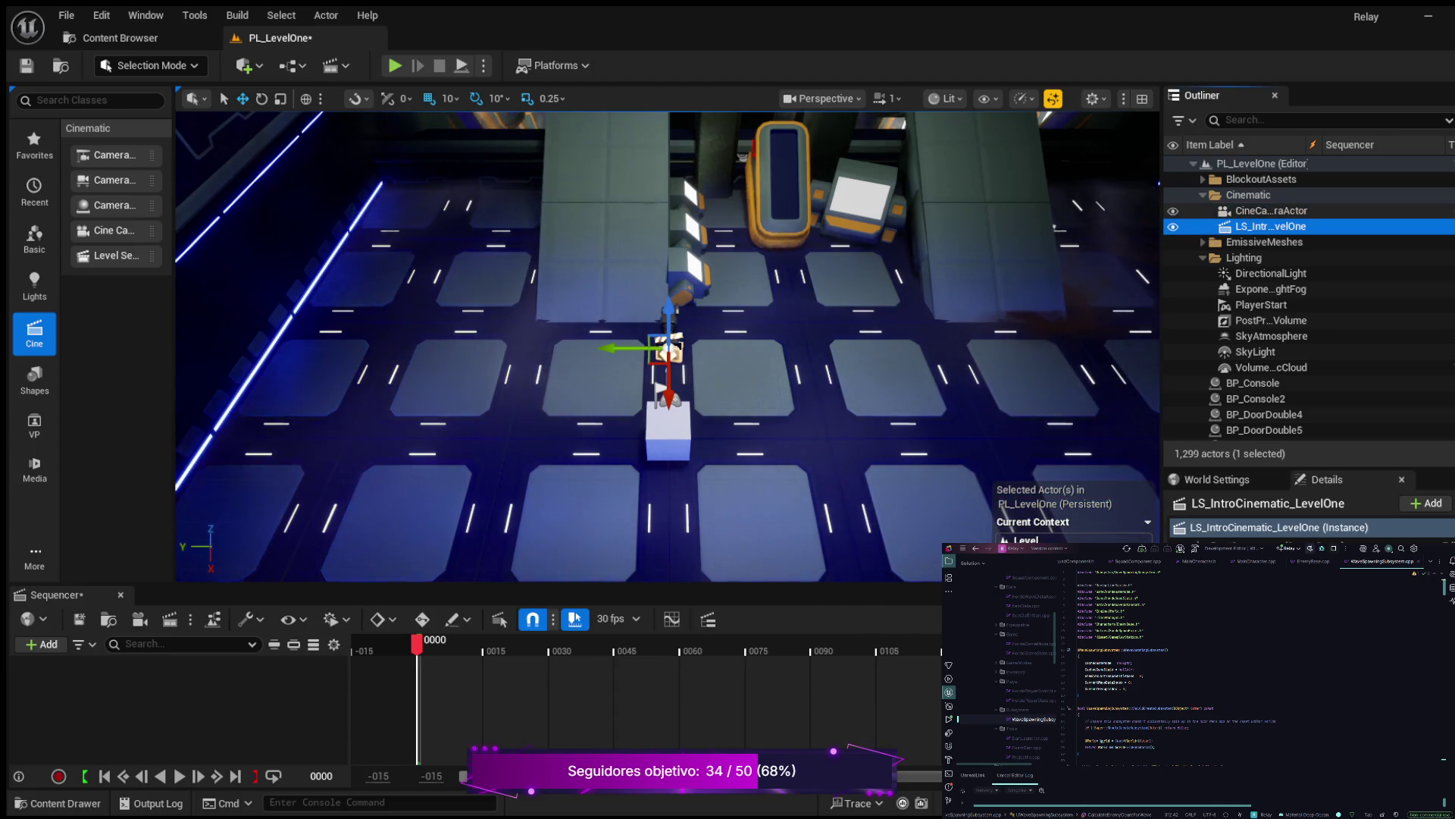
left_click(1271, 210)
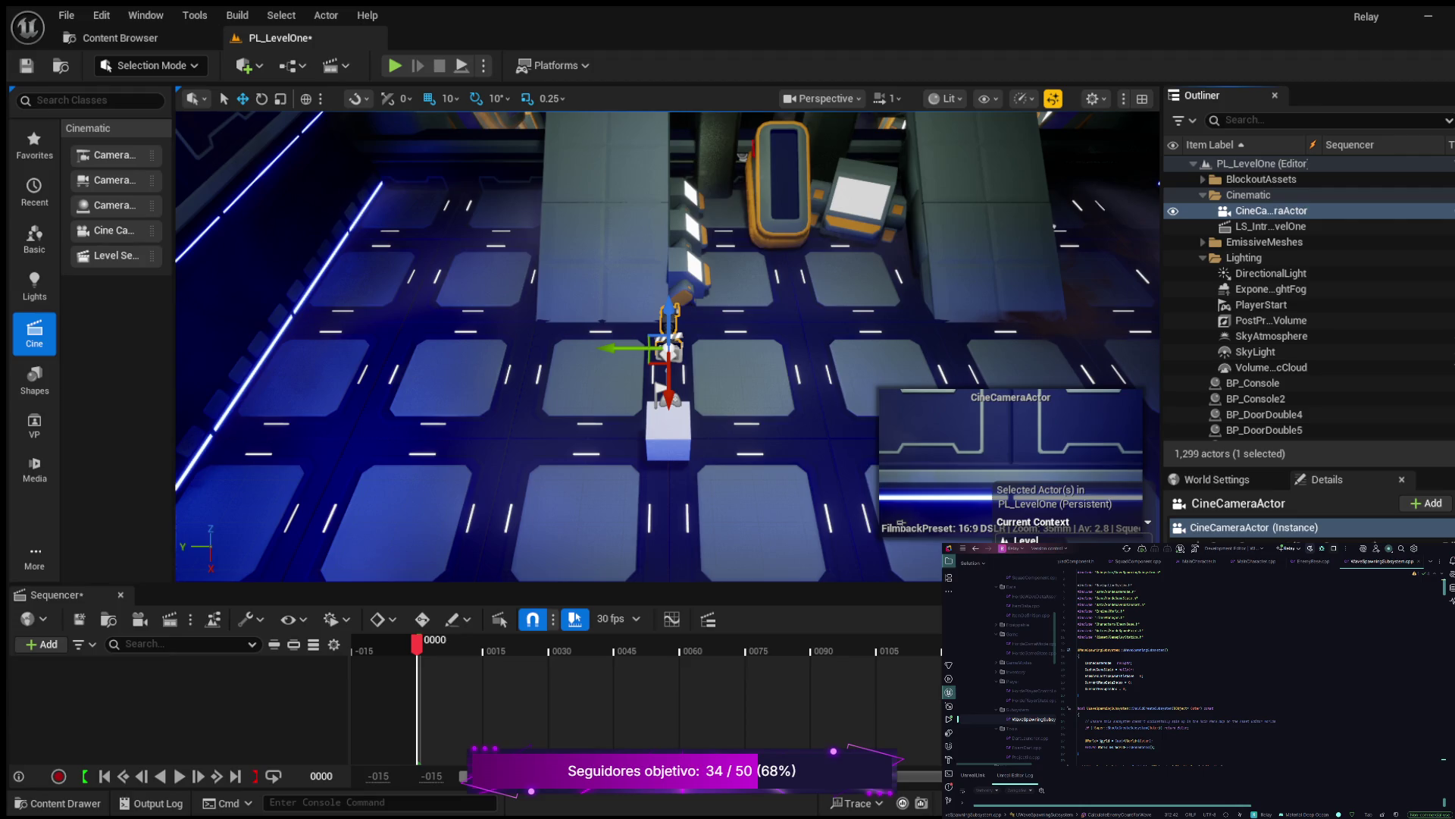
key("ctrl+shift+p")
scroll(648, 577, "down", 4)
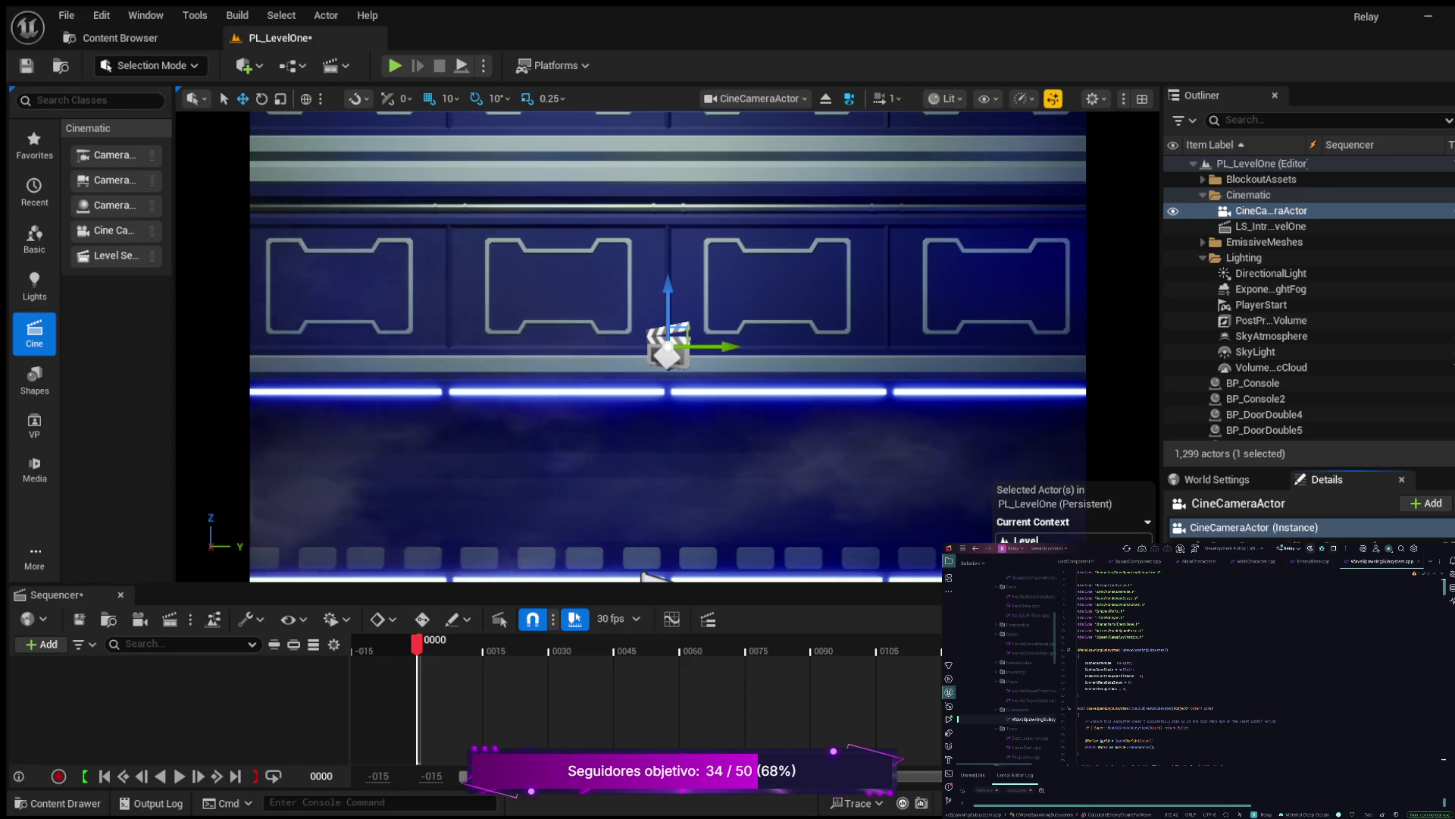
Dolly the piloted cine camera further back to frame the walkway and its orange pillars
scroll(667, 347, "down", 3)
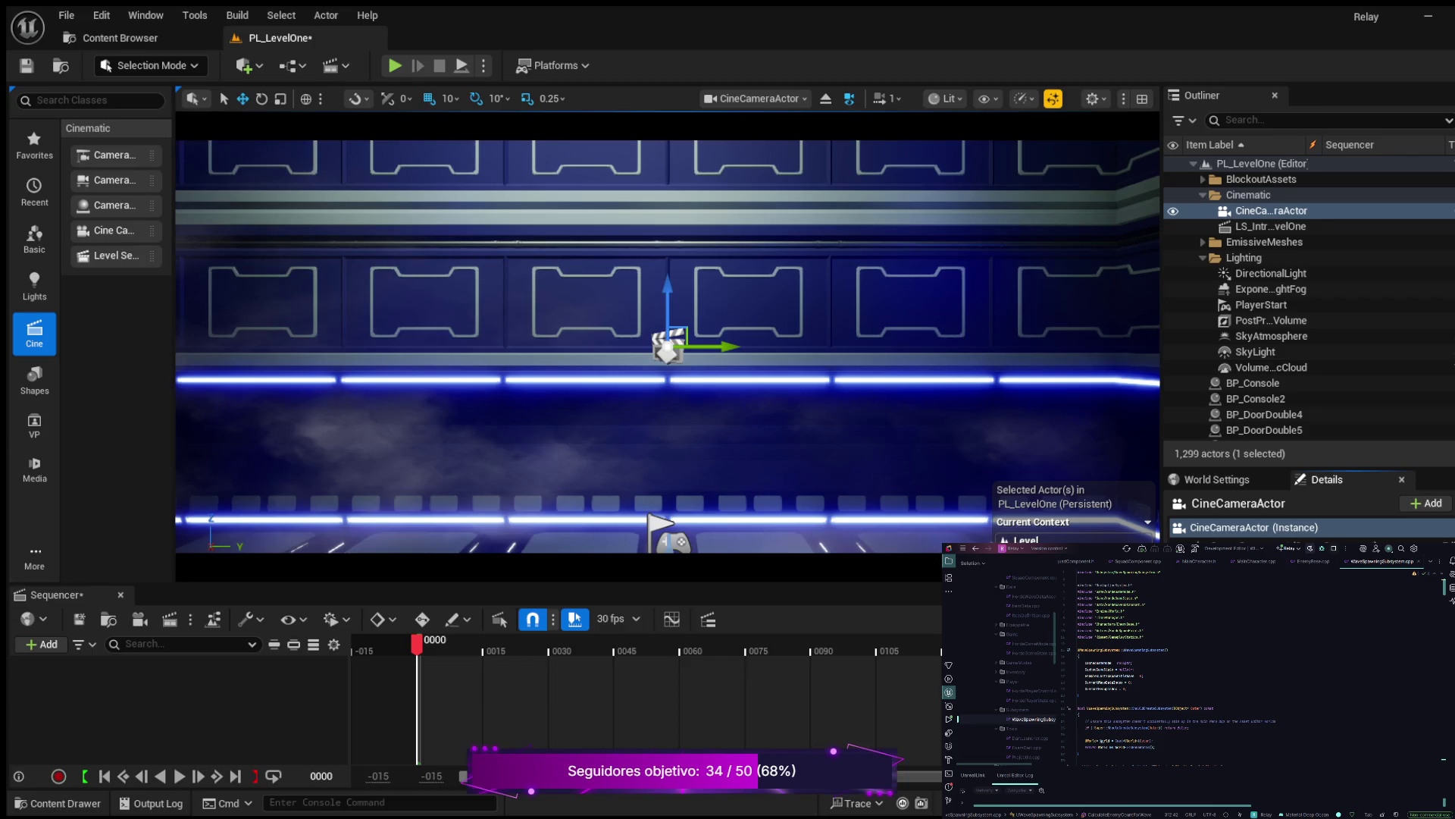
left_click(1092, 356)
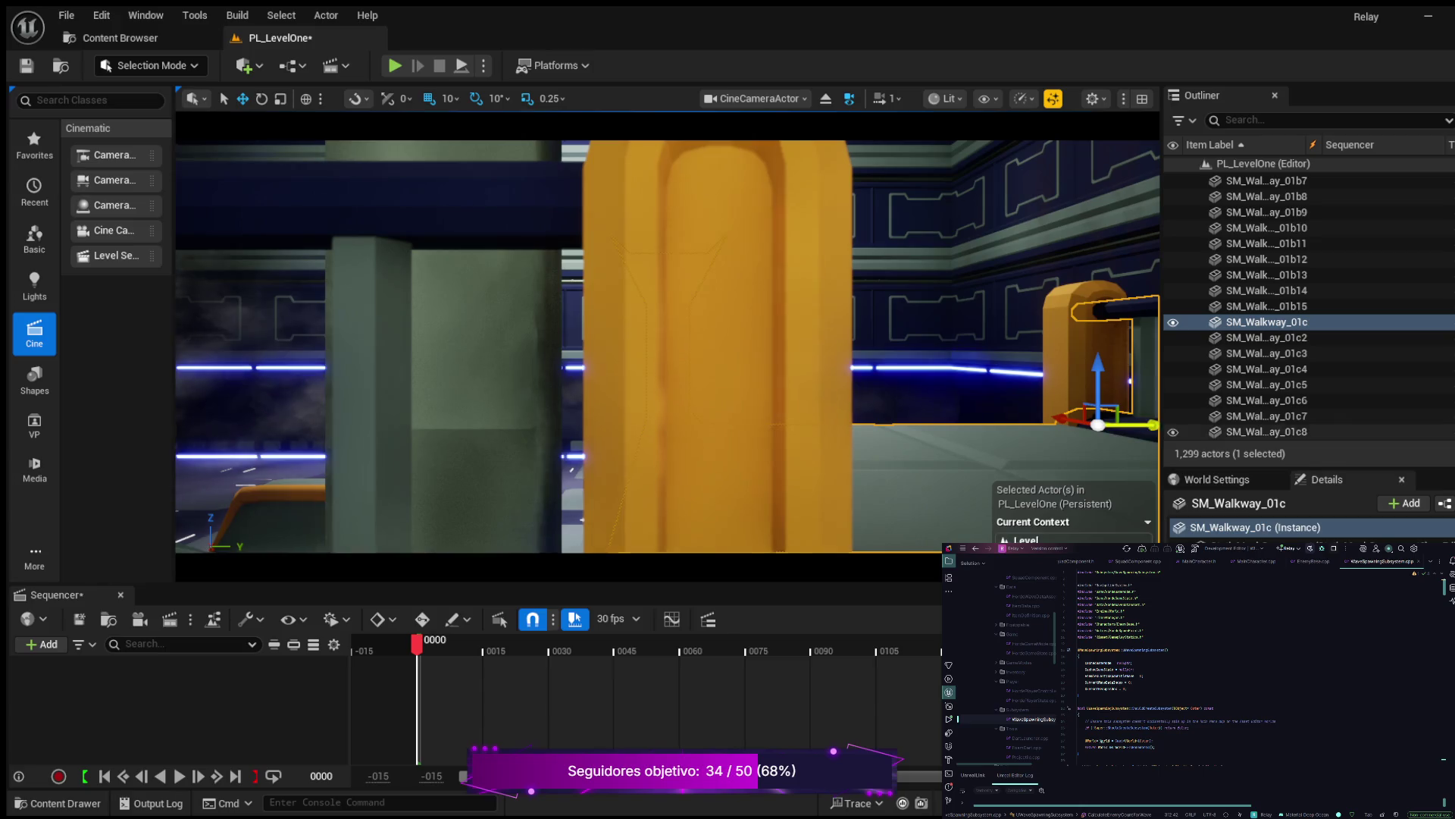
Frame the yellow rail end, then filter the Outliner by 'camera' to isolate CineCameraActor
scroll(1288, 364, "up", 5)
scroll(1288, 303, "up", 5)
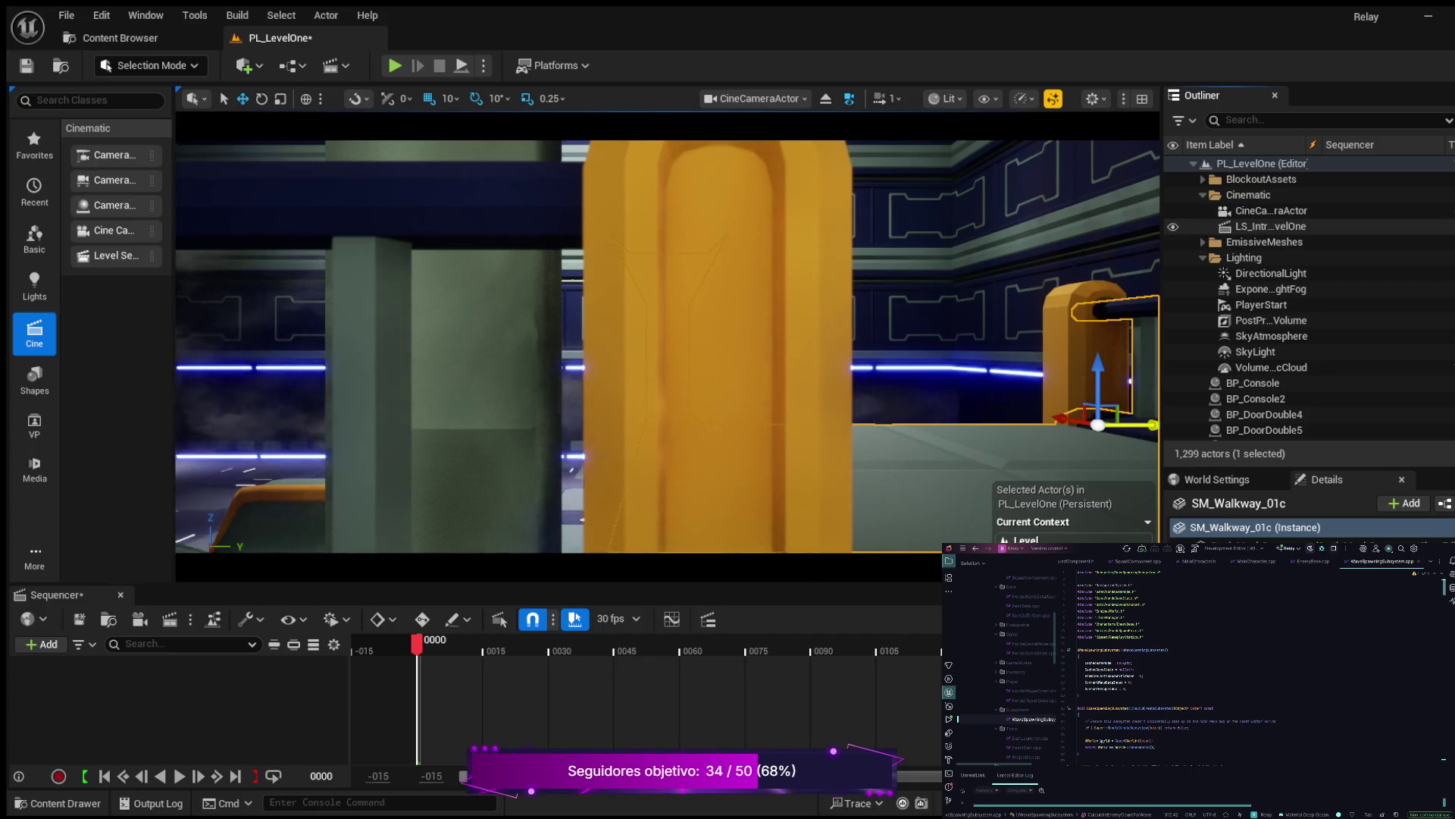
left_click(1271, 211)
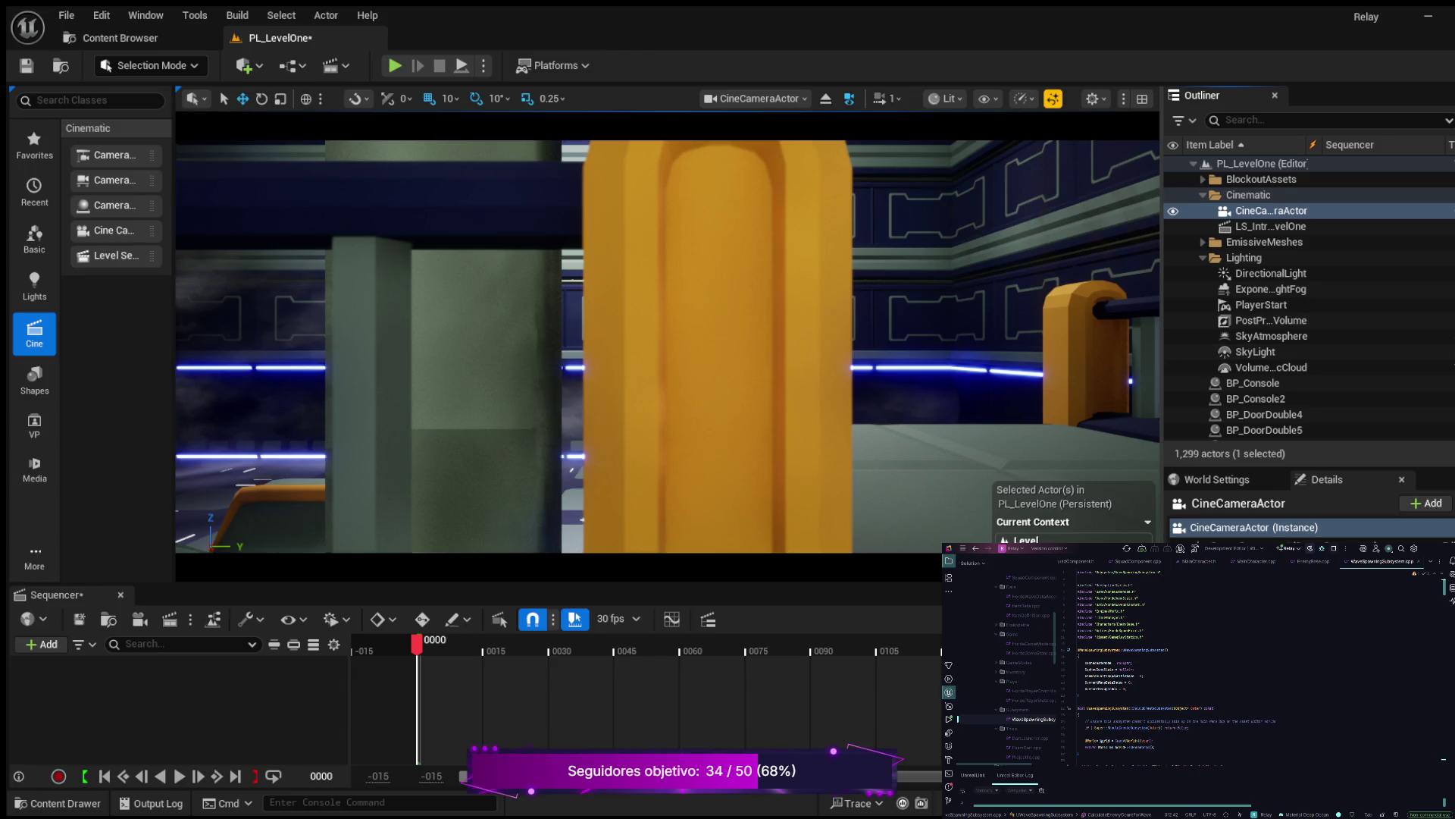
left_click(713, 341)
key("f")
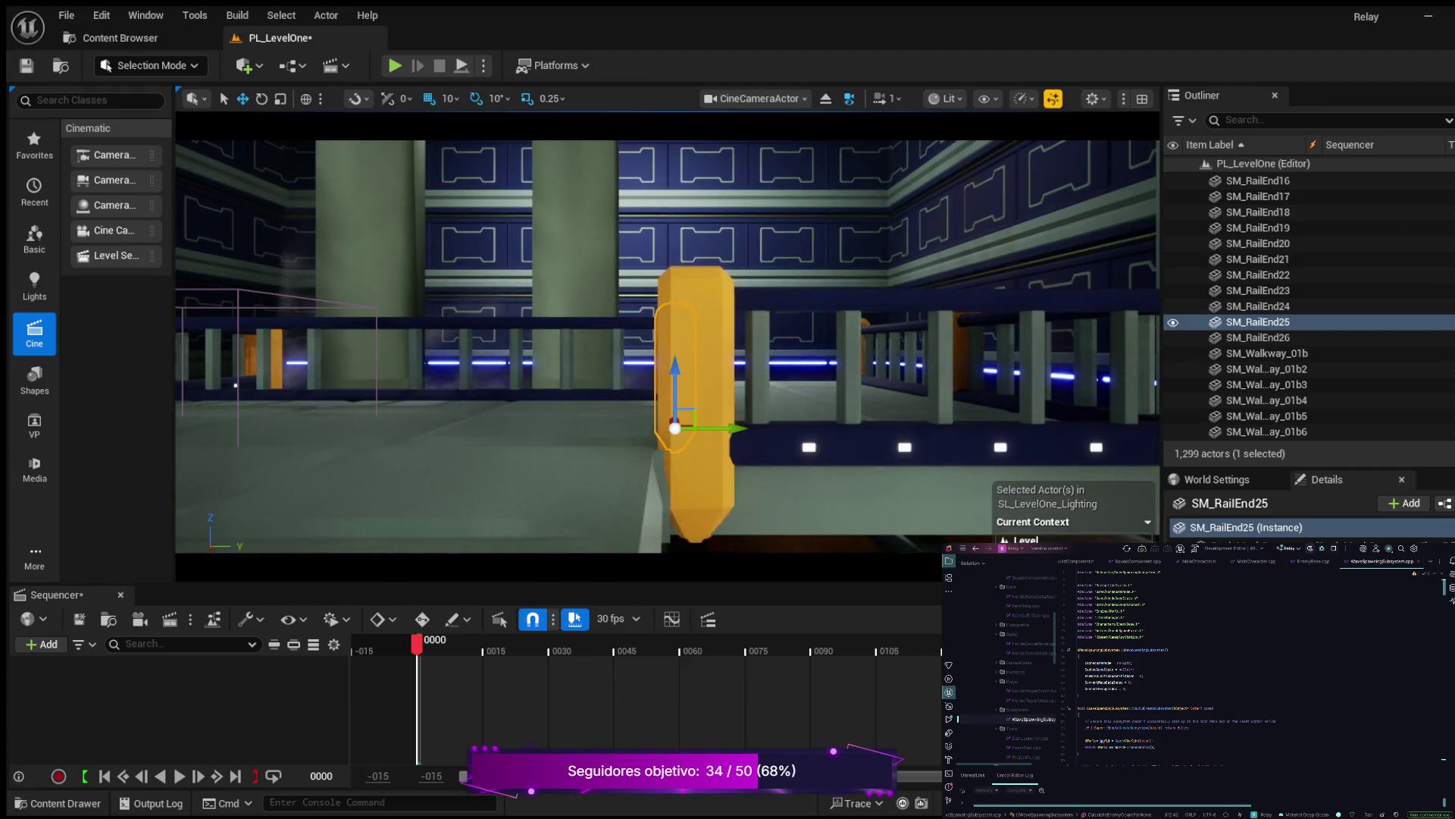
left_click(804, 357)
left_click(485, 227)
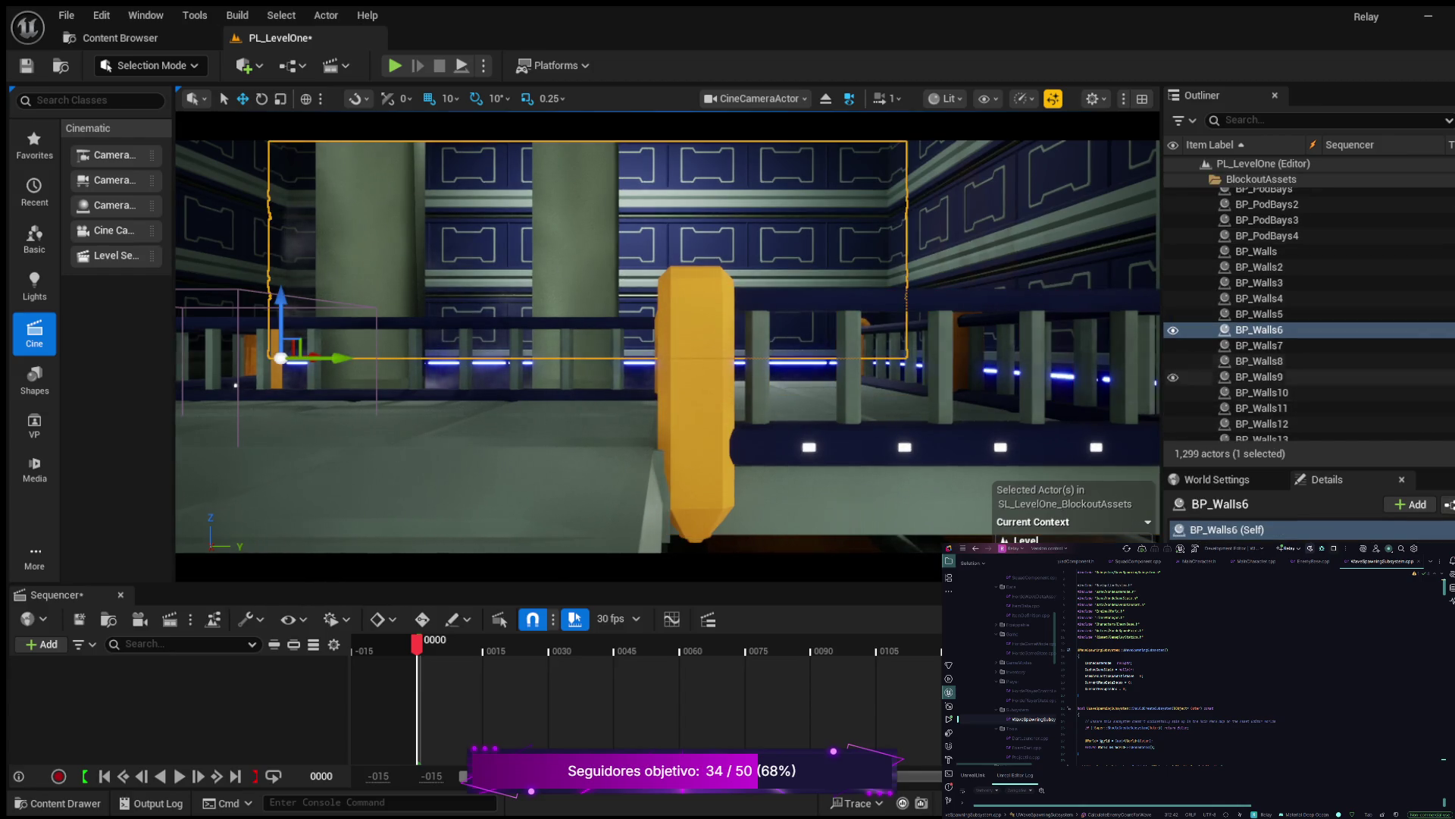
left_click(1258, 120)
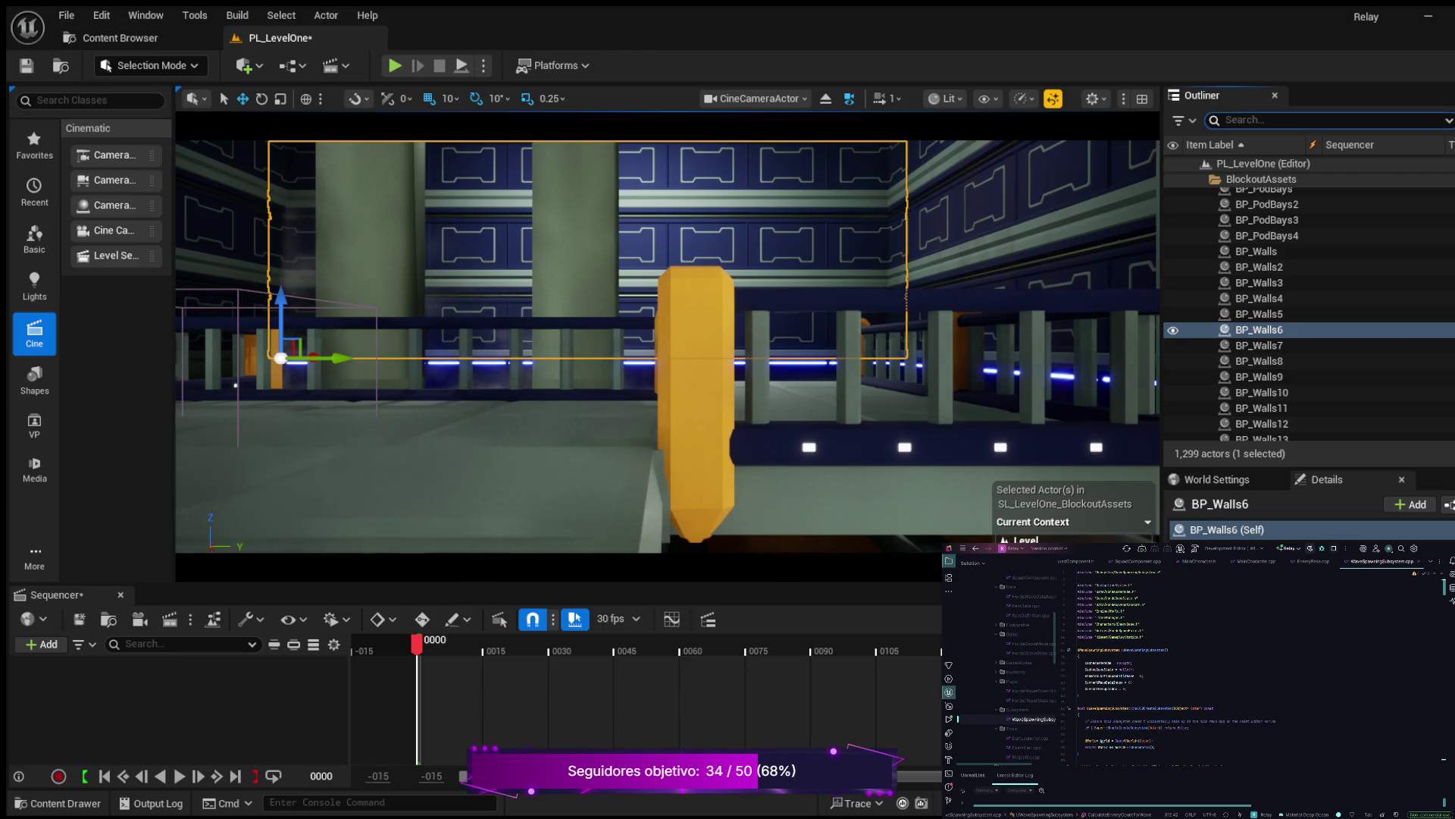
type("camera")
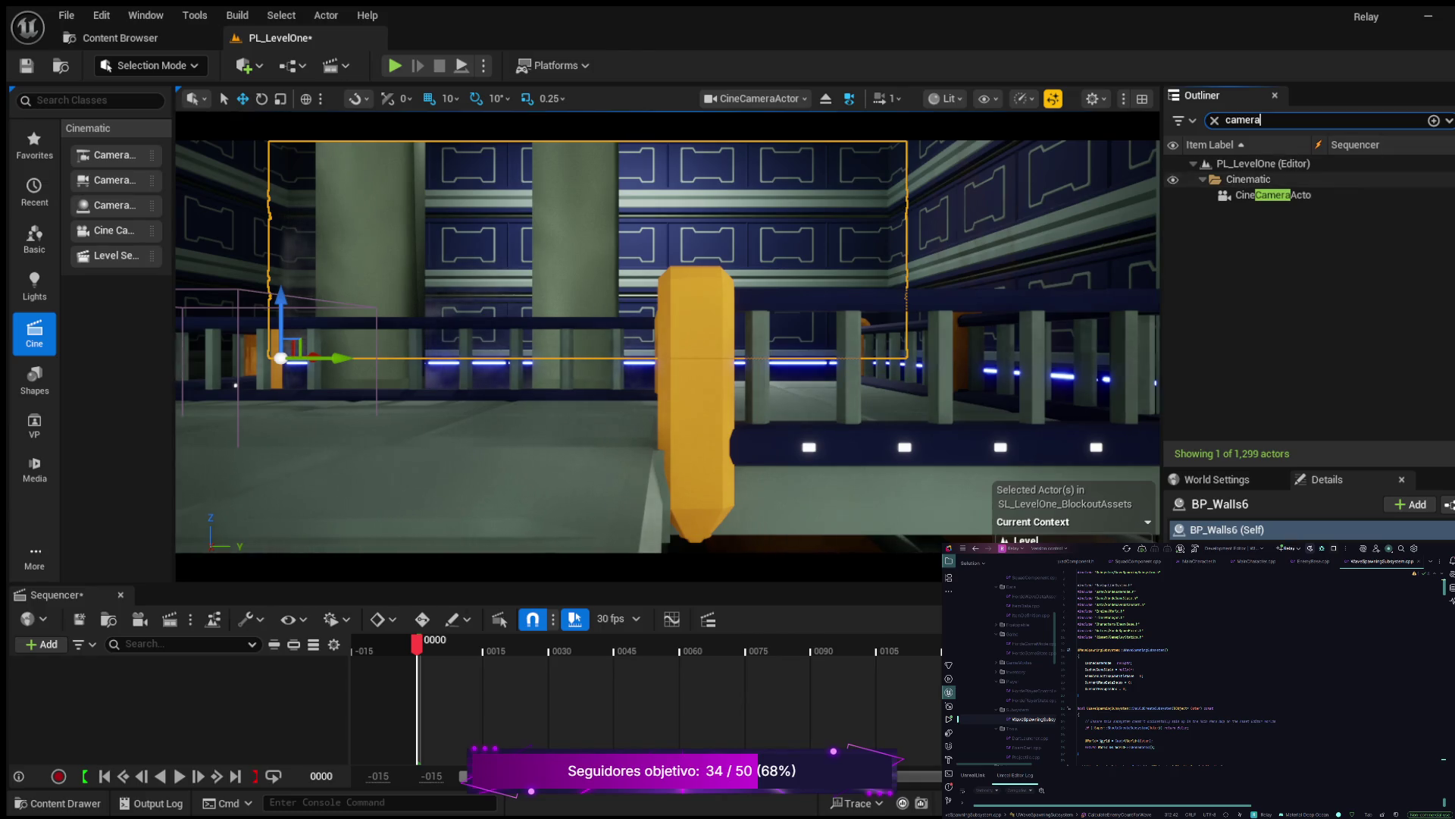
Focus the CineCameraActor and fly it to face the blue-lit wall, player start and white cube
double_click(1273, 195)
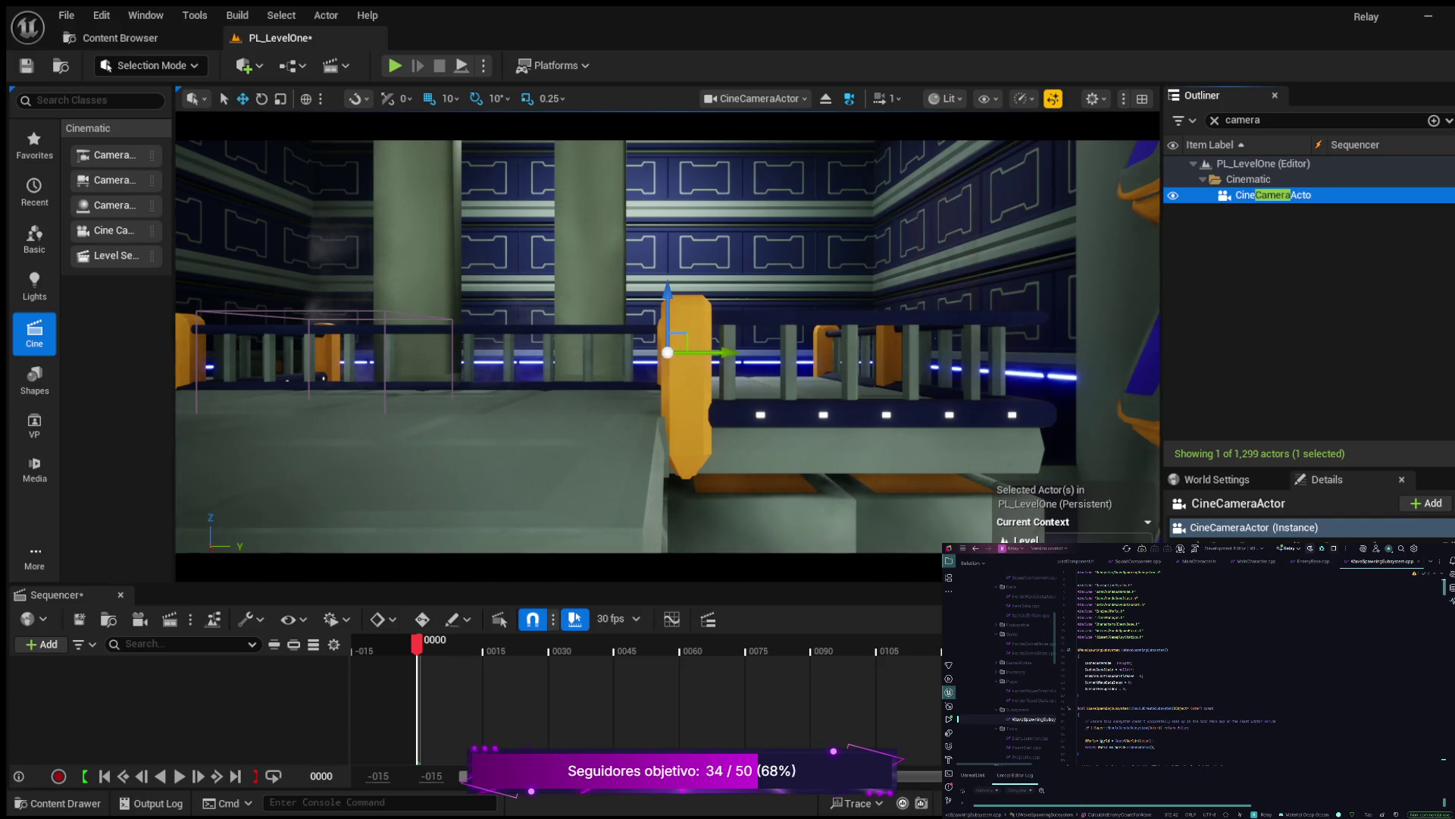
mouse_move(667, 349)
left_mouse_down()
mouse_move(659, 410)
mouse_move(682, 341)
mouse_move(617, 337)
left_mouse_up()
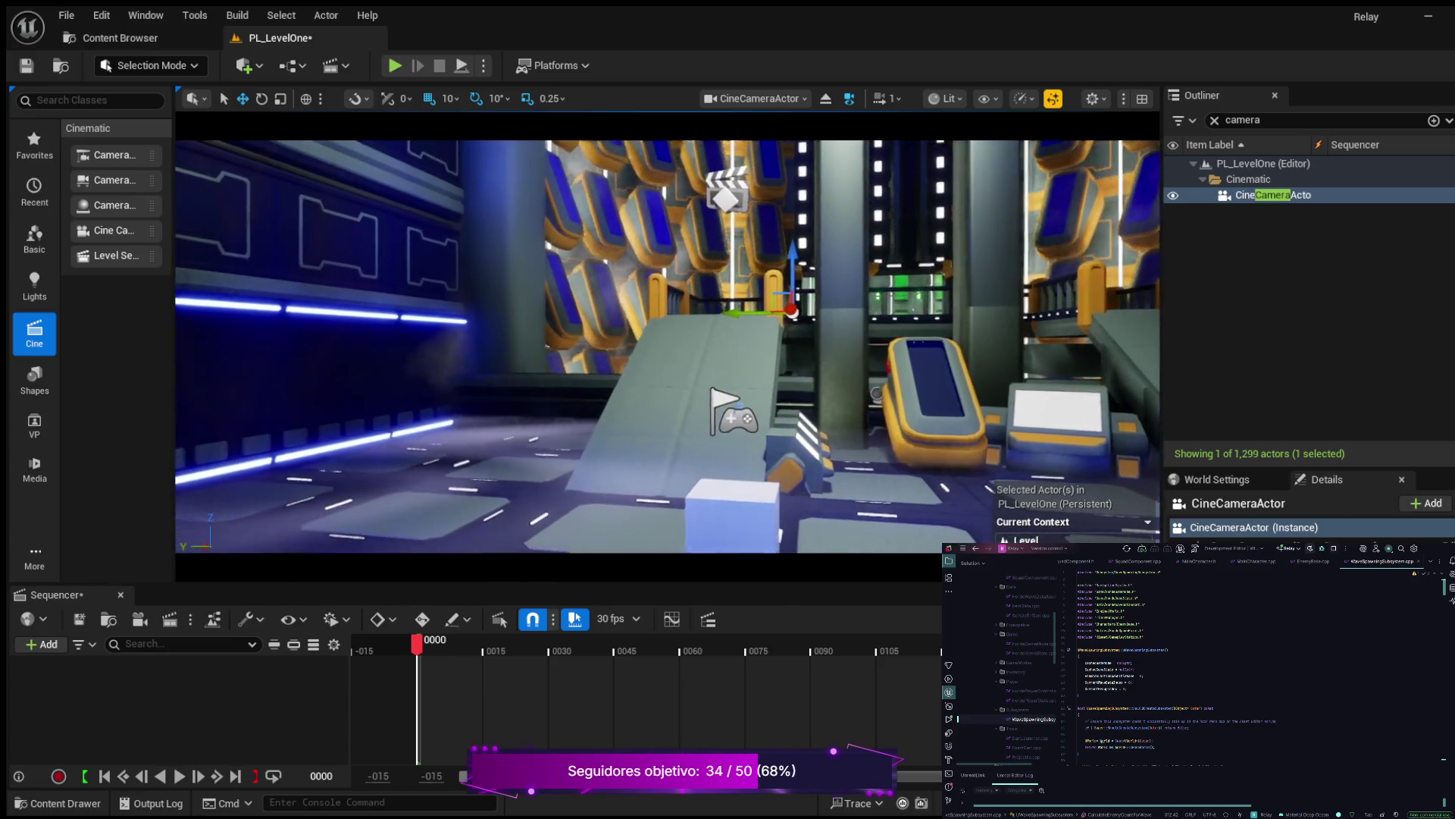
key("s")
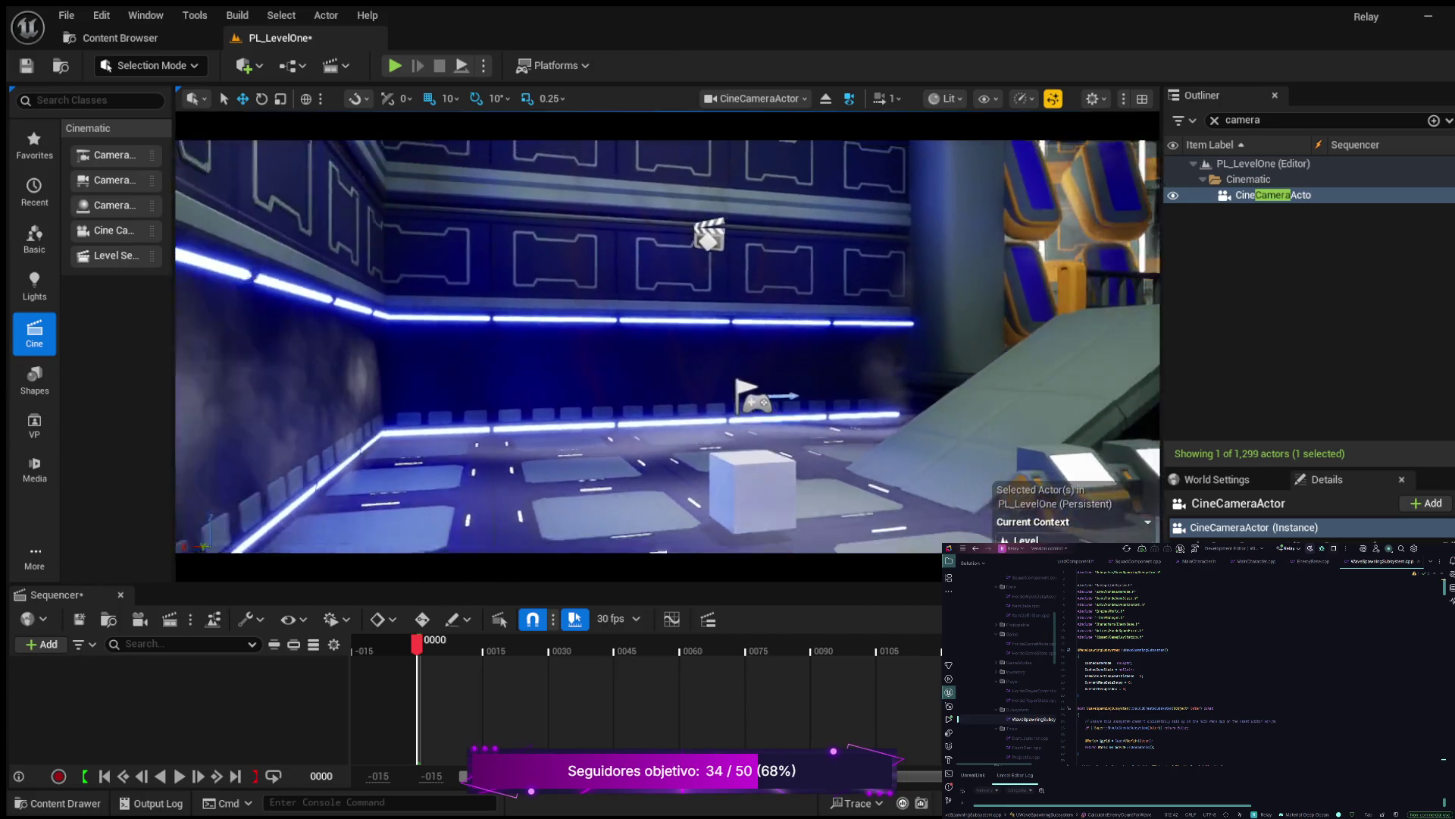
Nudge the piloted camera sideways until the ramp and orange-trimmed consoles are in shot
key("a")
key("d")
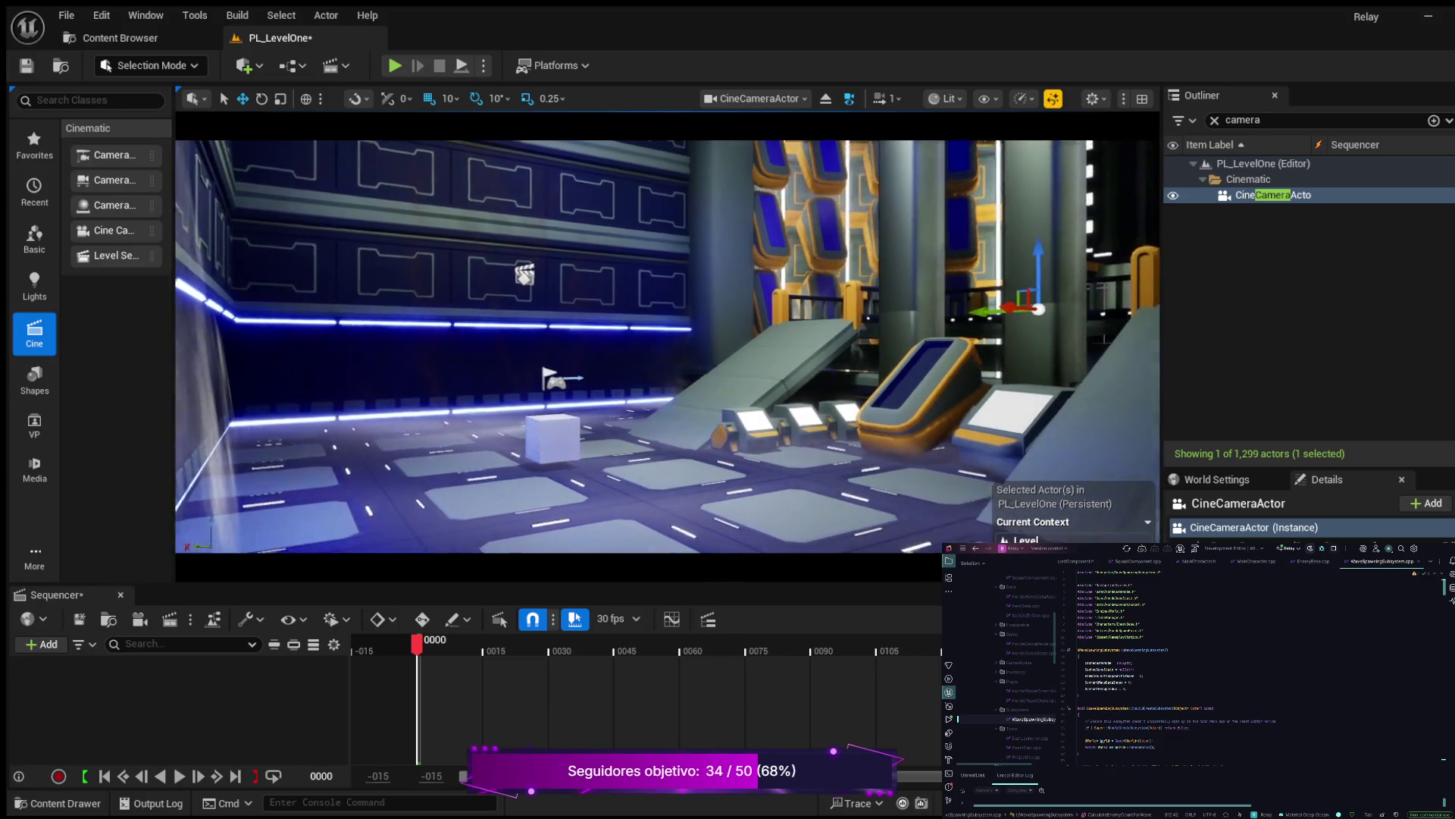
key("a")
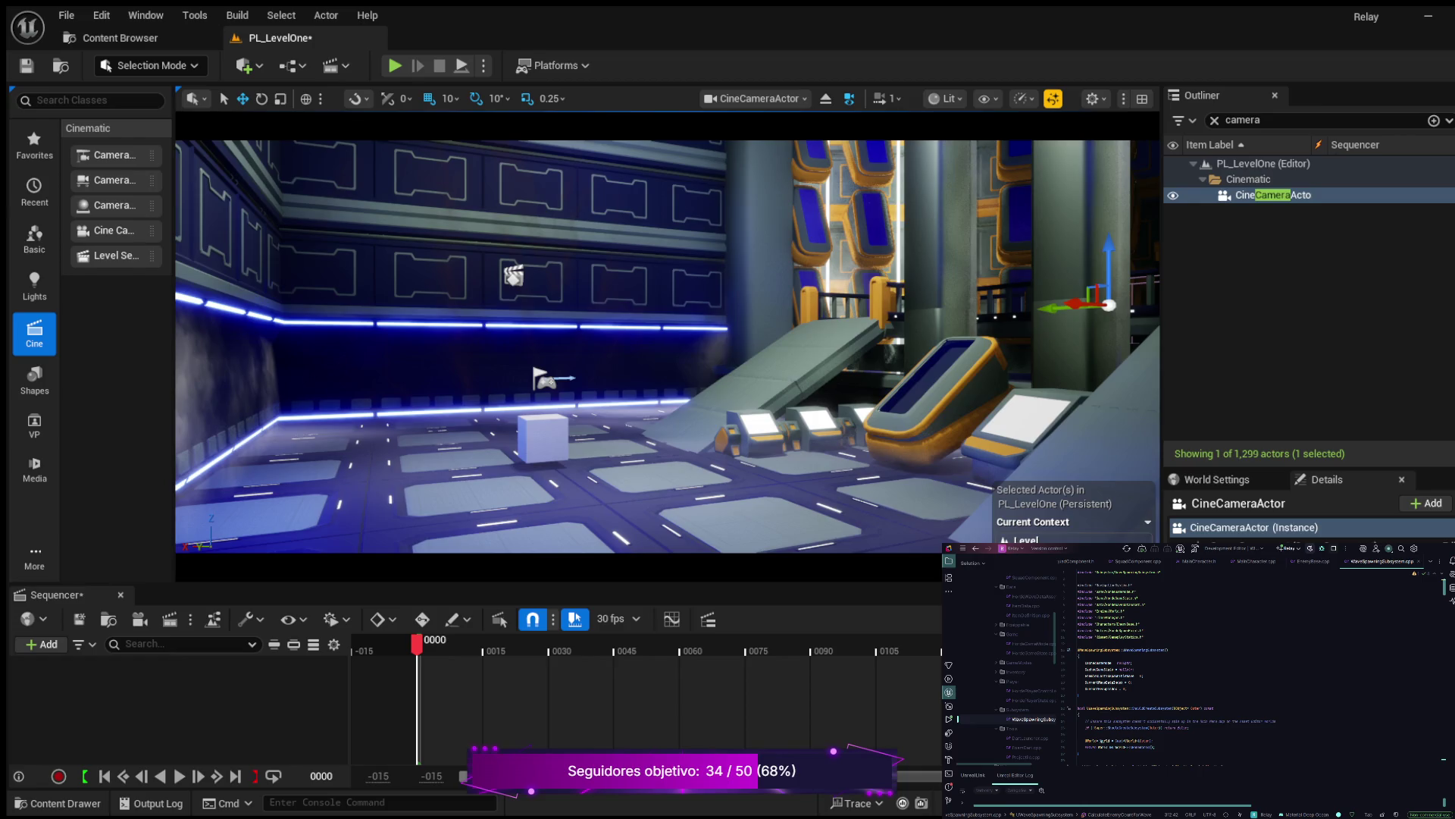
Browse the Content Drawer to the Cinematic folder's intro level sequences
left_click(57, 802)
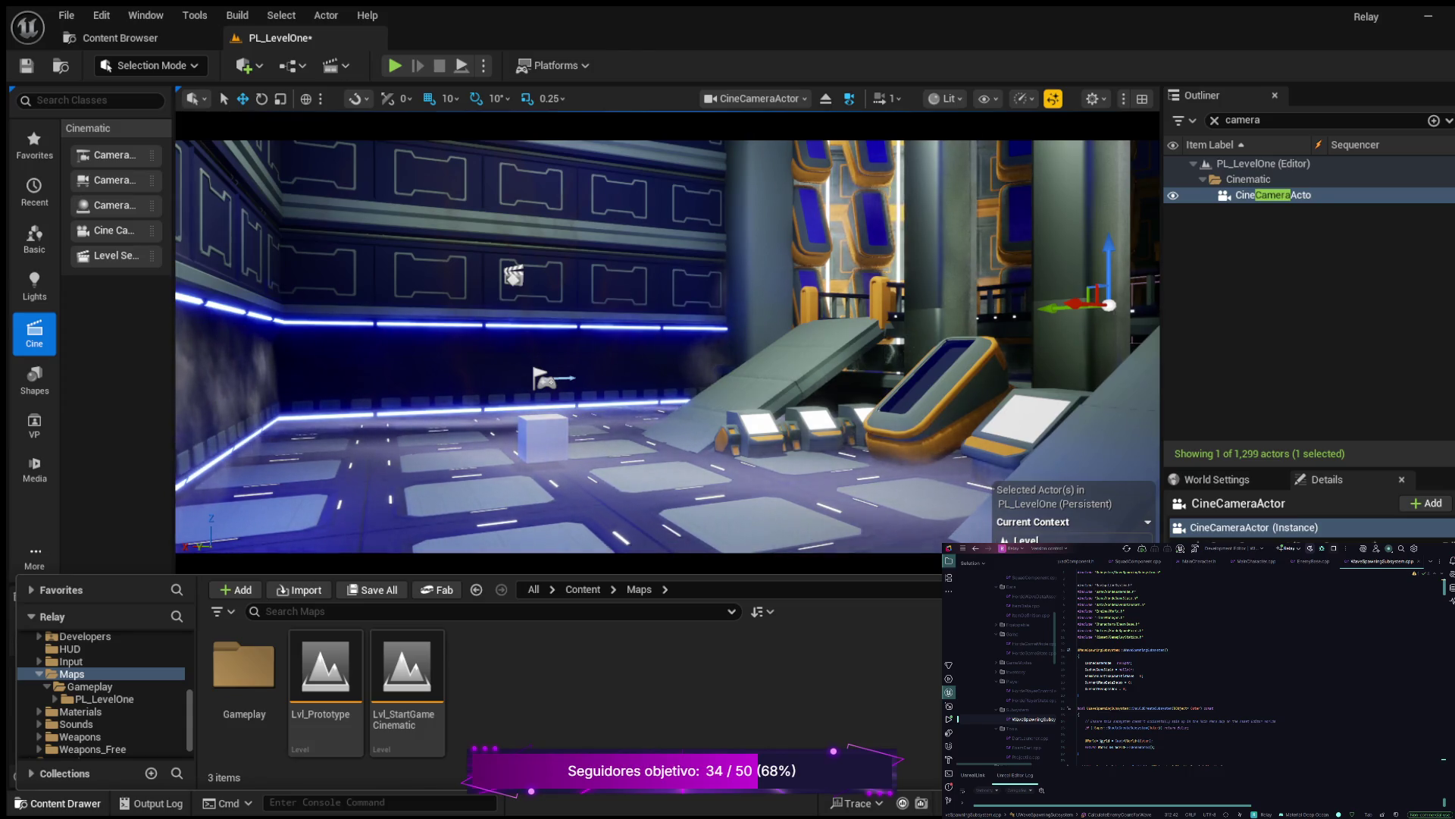
scroll(104, 690, "up", 5)
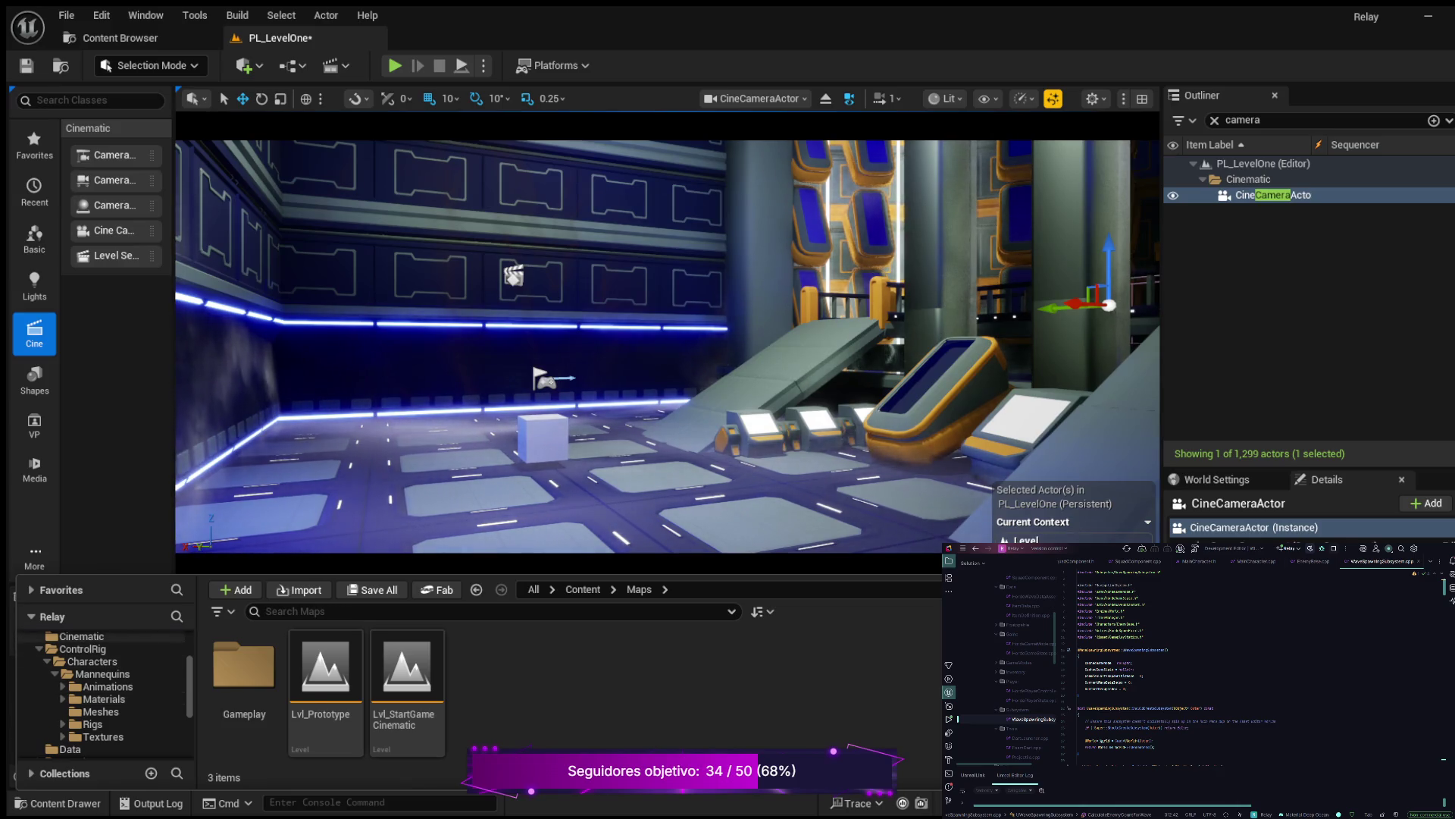
left_click(81, 636)
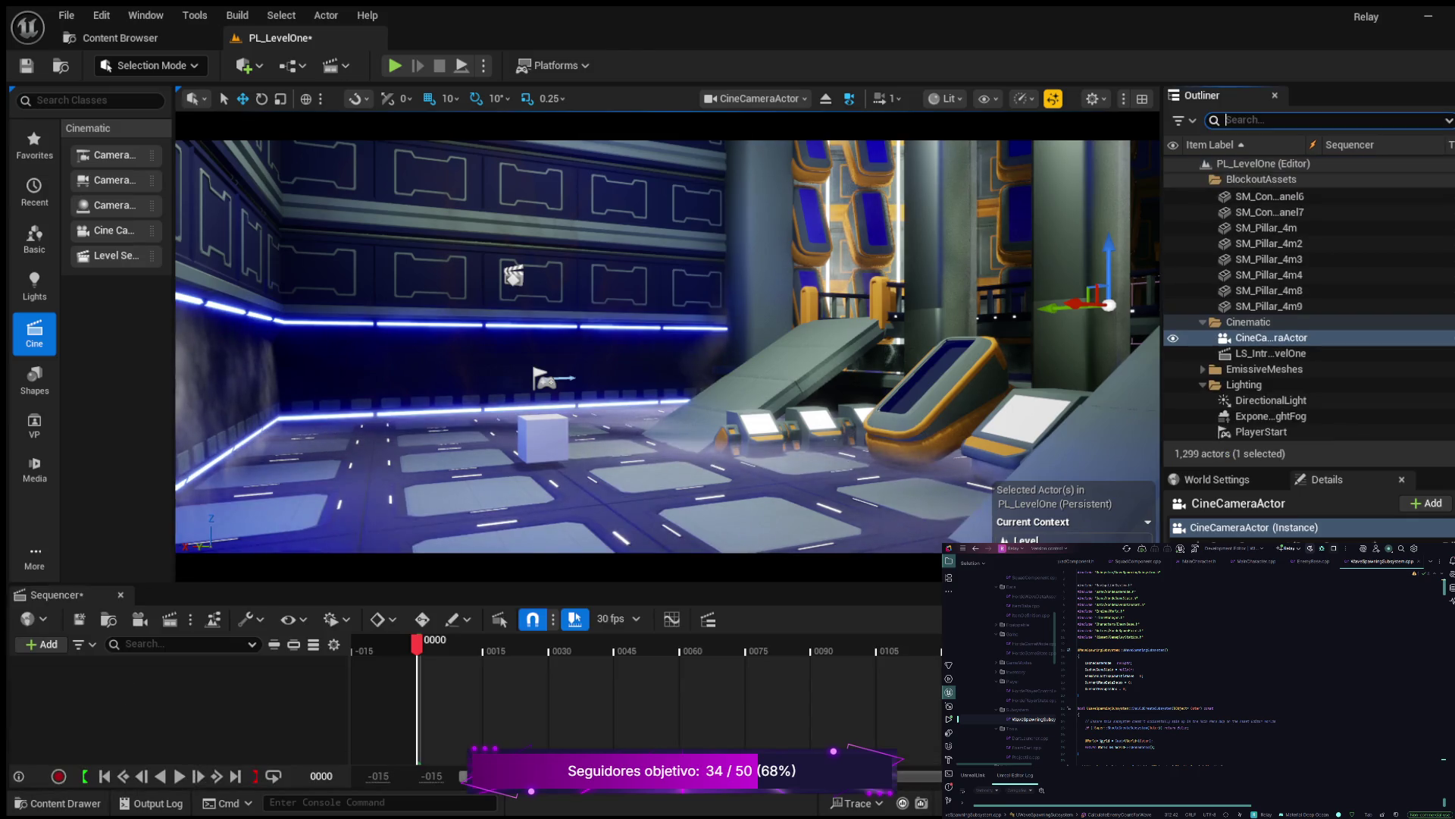
Filter the Outliner by 'LS_I' and select the LS_IntroCinematic_LevelOne sequence actor
type("LS")
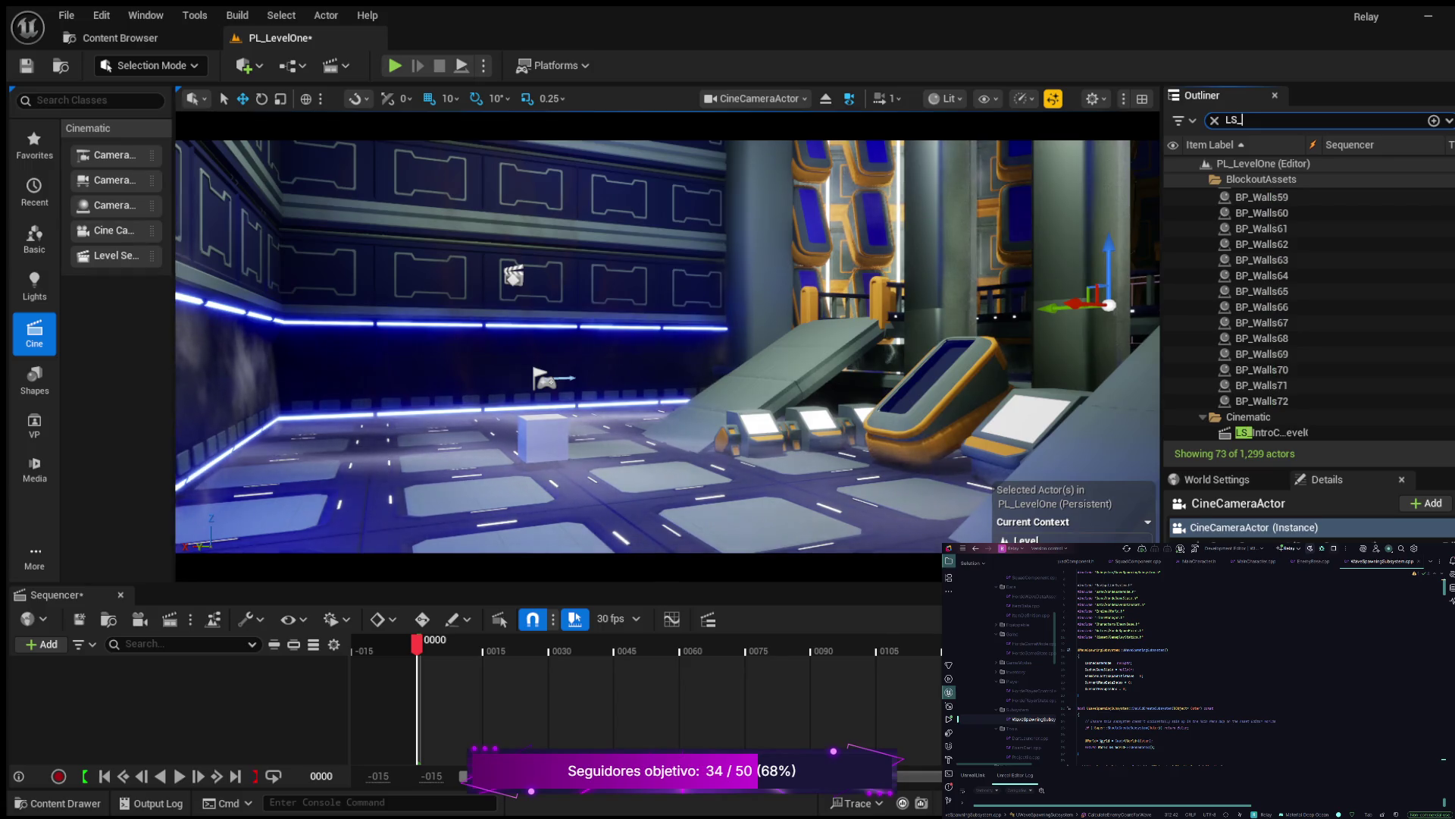
type("_I")
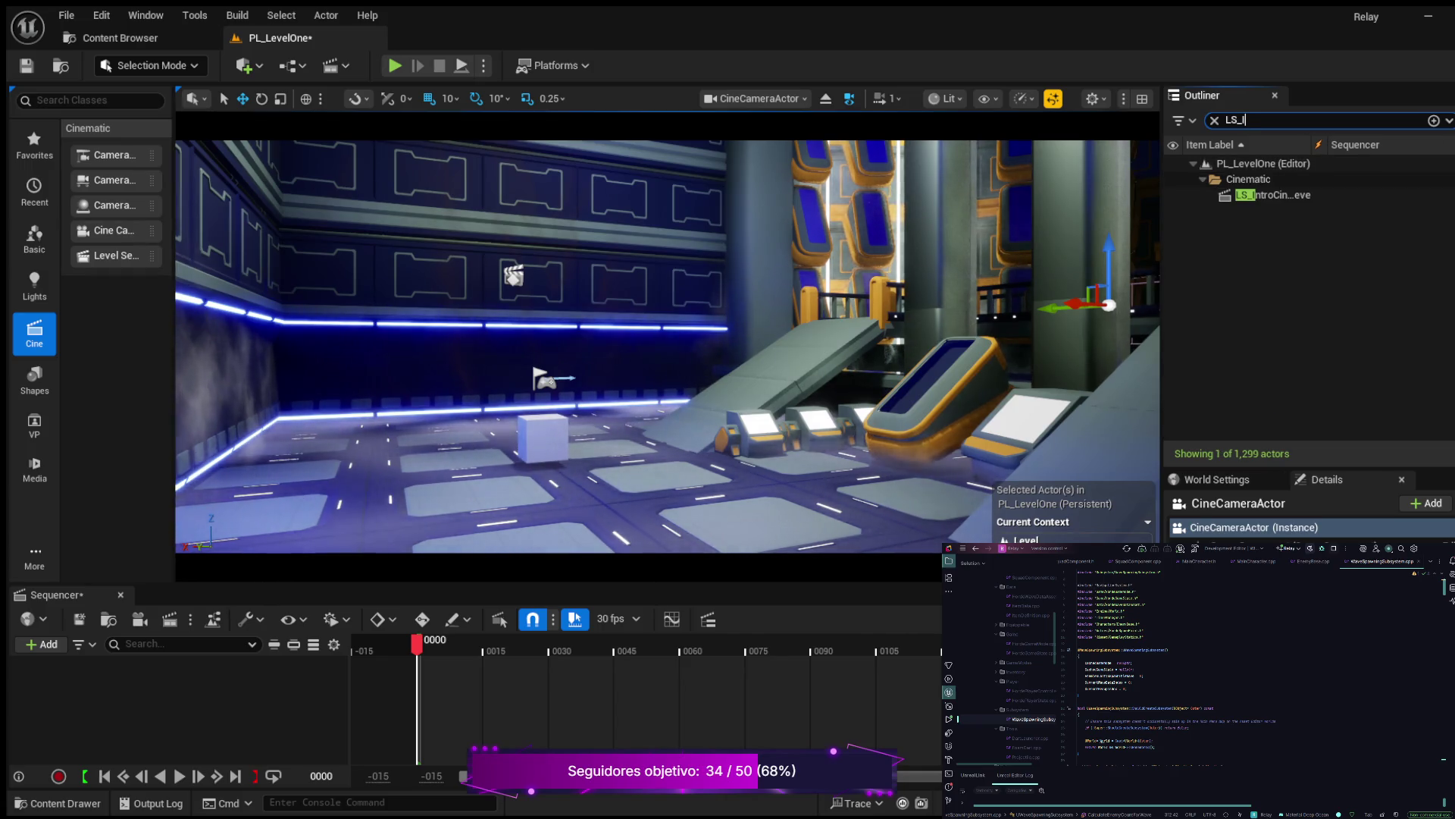
left_click(1281, 195)
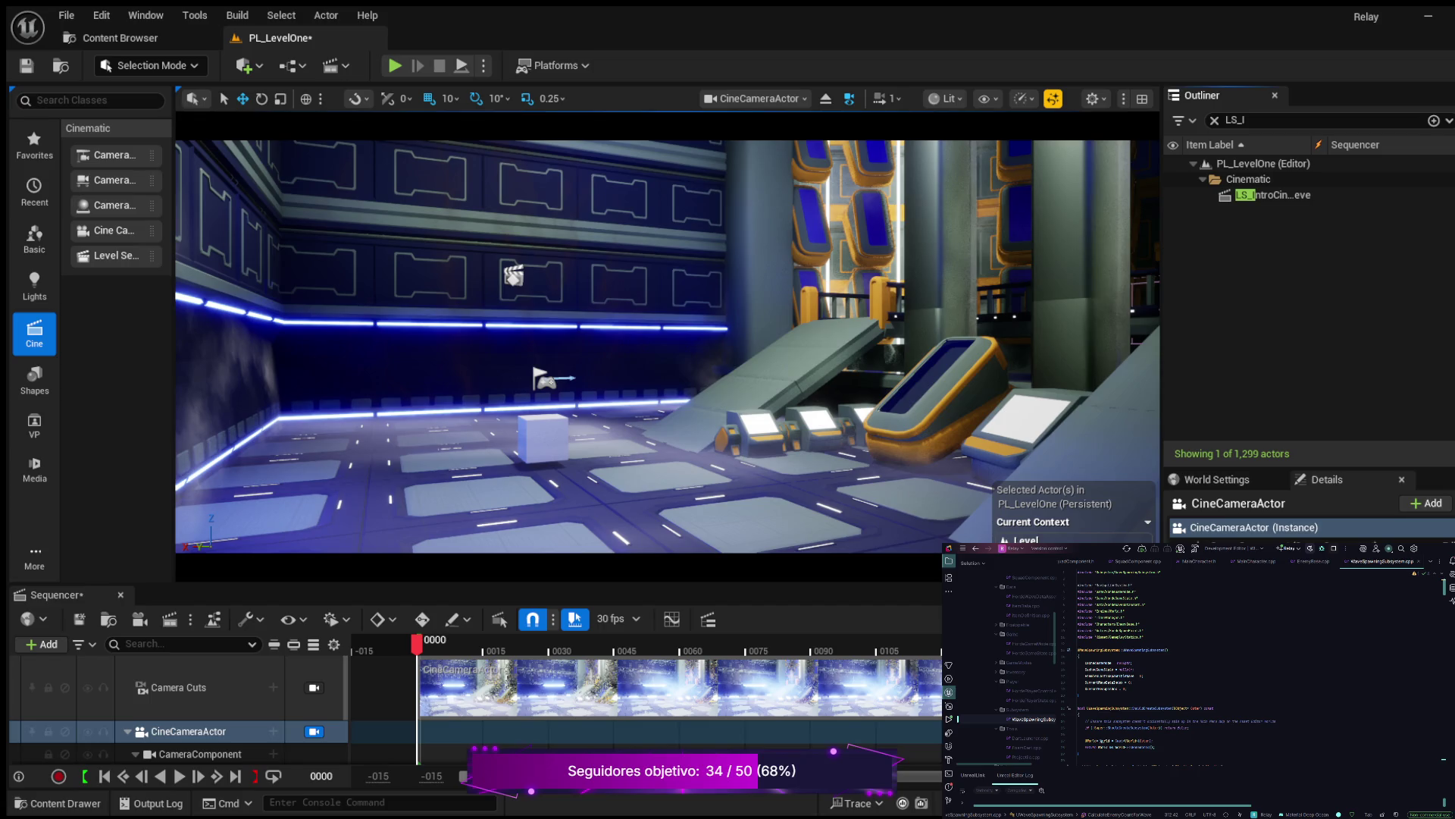
Add a Transform key for the CineCameraActor at frame 0000 in Sequencer
scroll(179, 709, "down", 2)
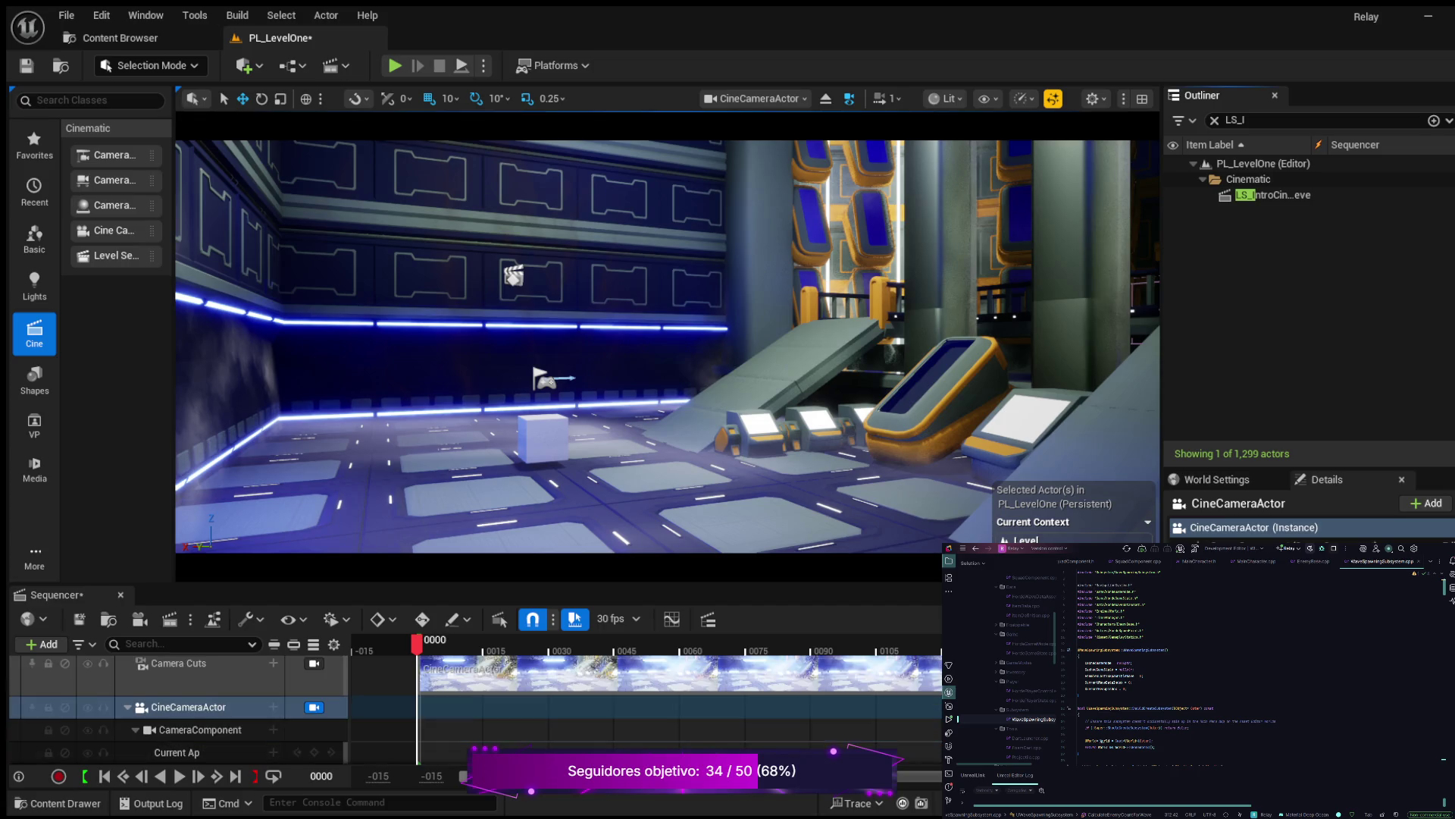
scroll(178, 709, "down", 2)
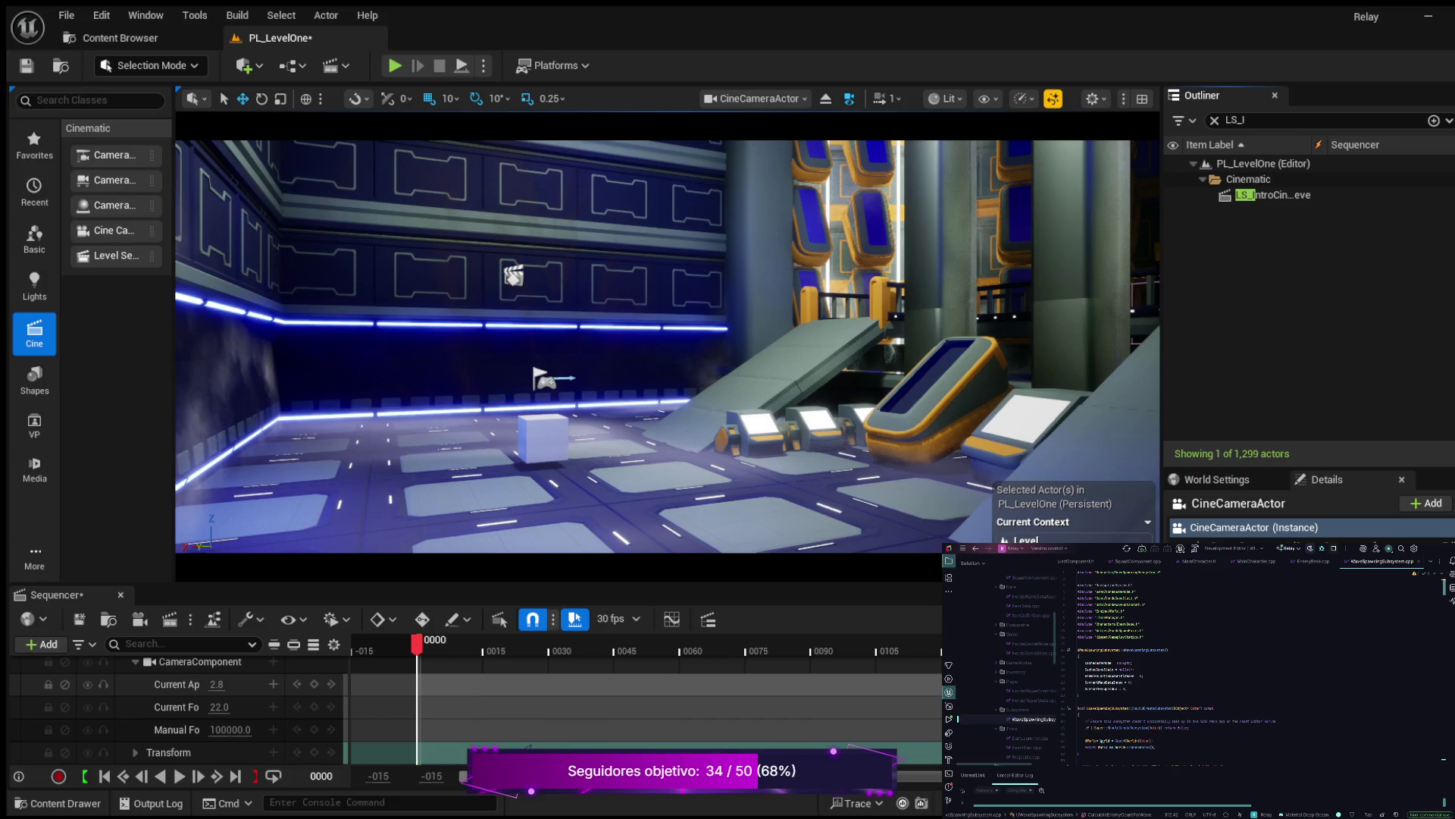
scroll(178, 709, "up", 4)
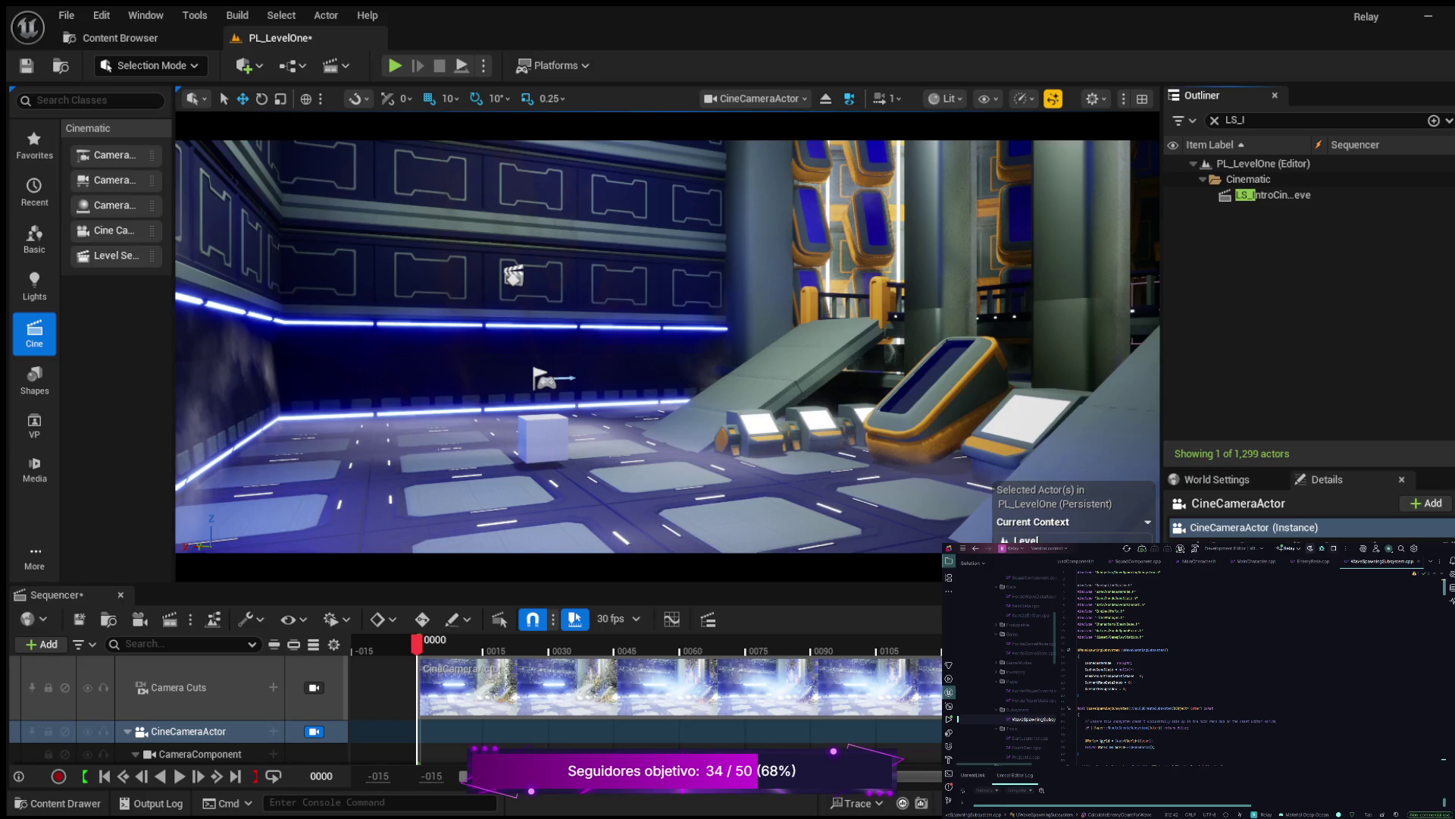
scroll(178, 709, "down", 4)
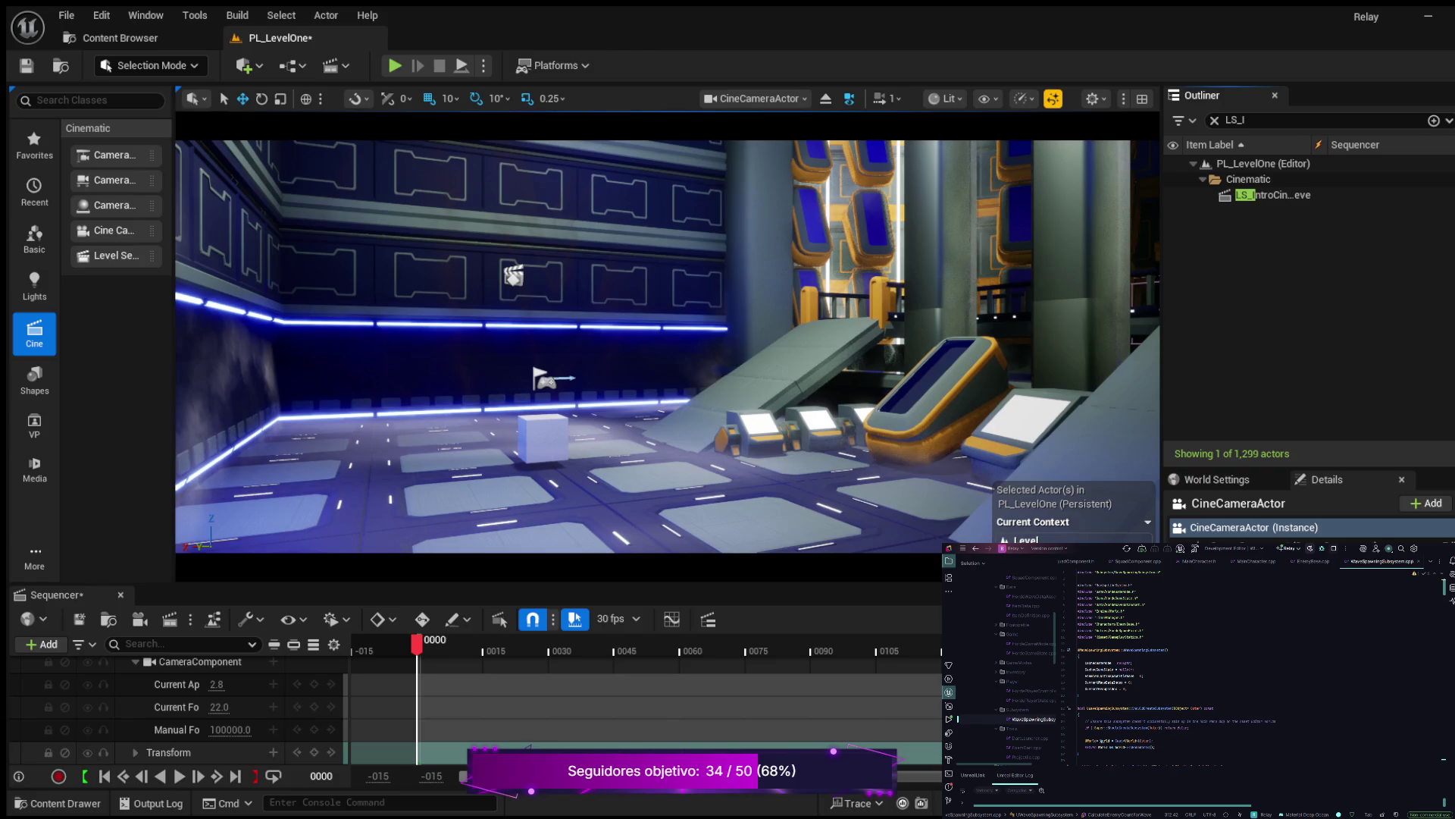
left_click(313, 751)
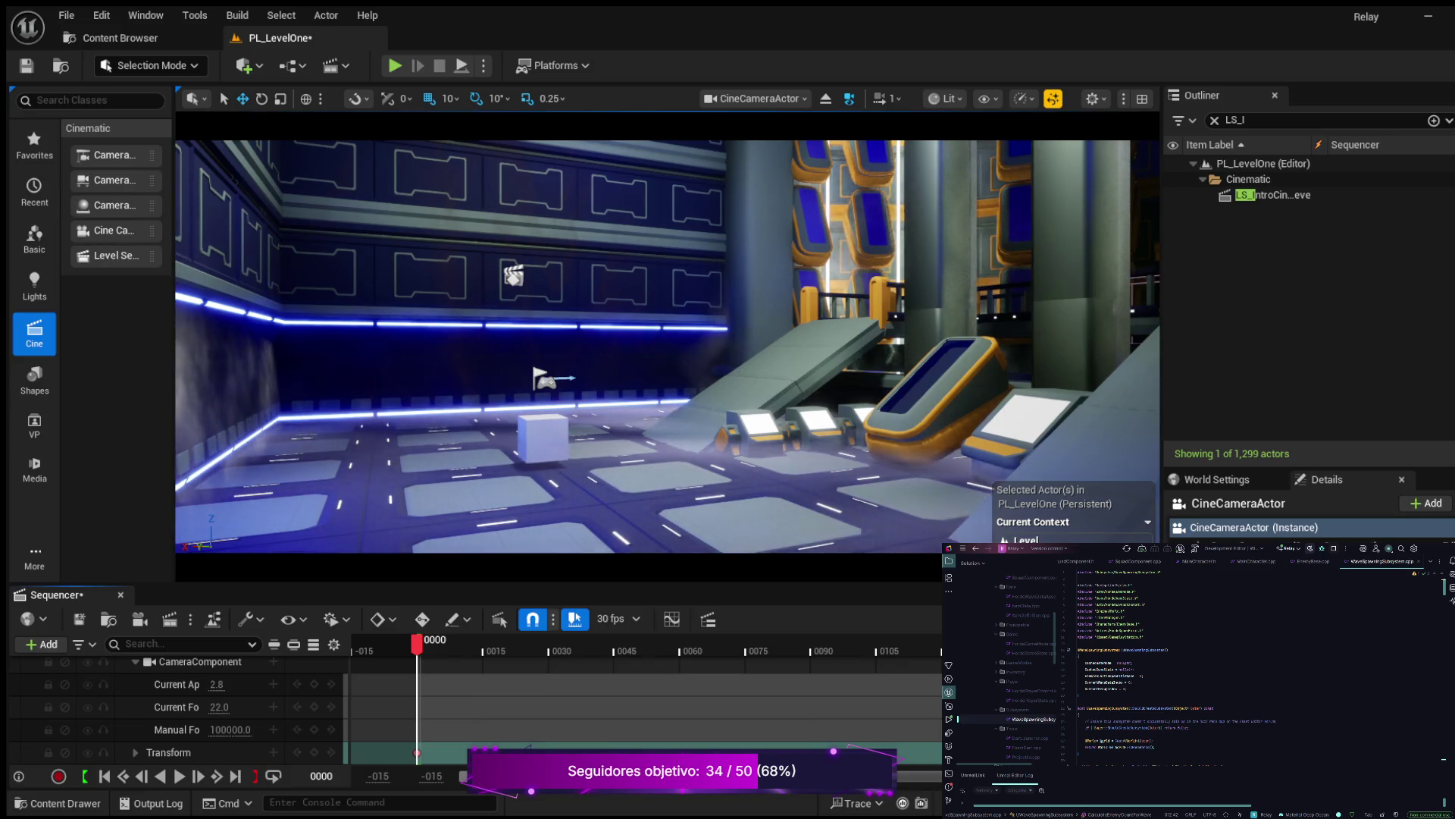
key("d")
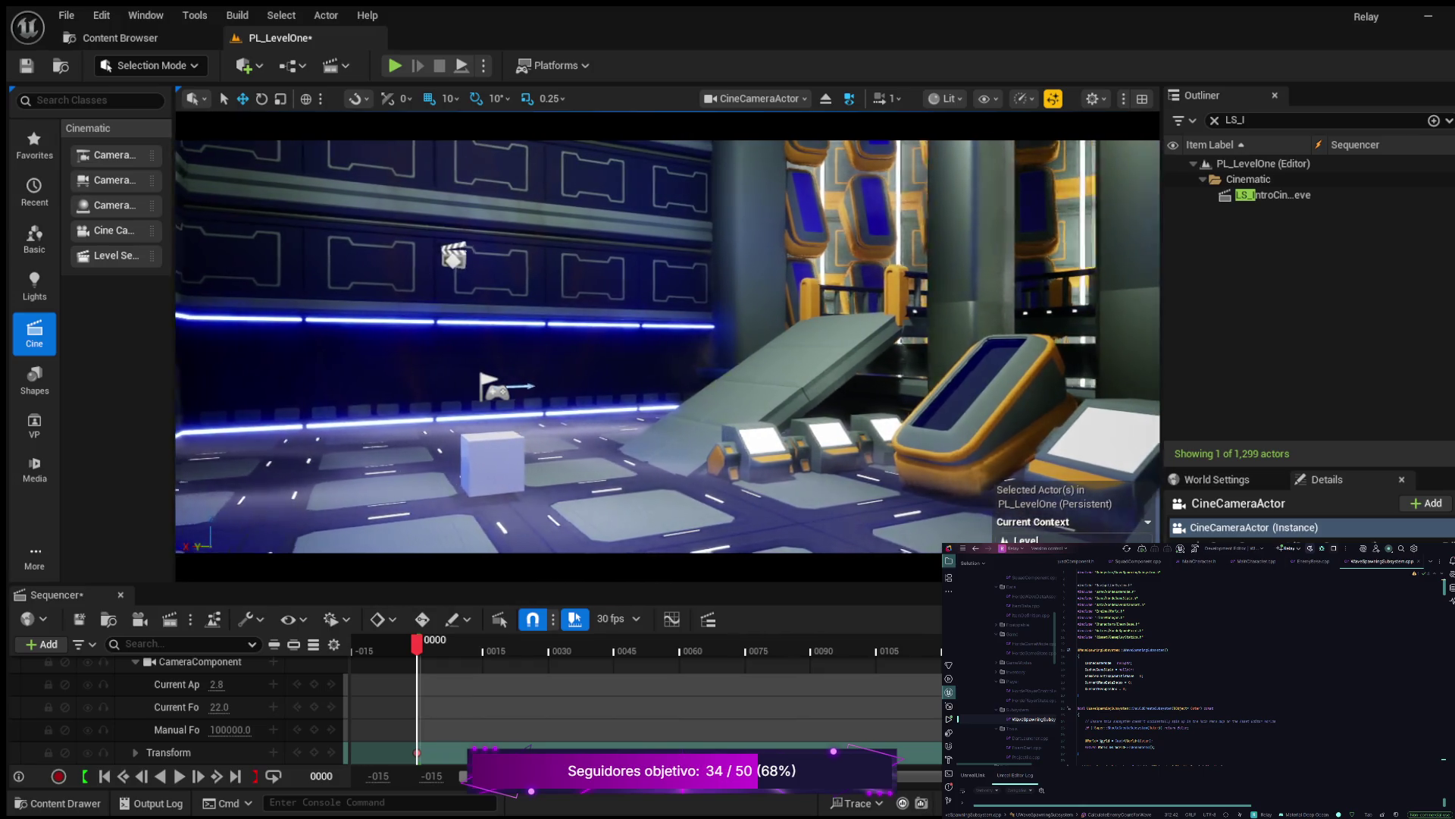
Fly the cine camera to frame the hall, white cube, ramp and consoles, then play the sequence
key("w")
key("d")
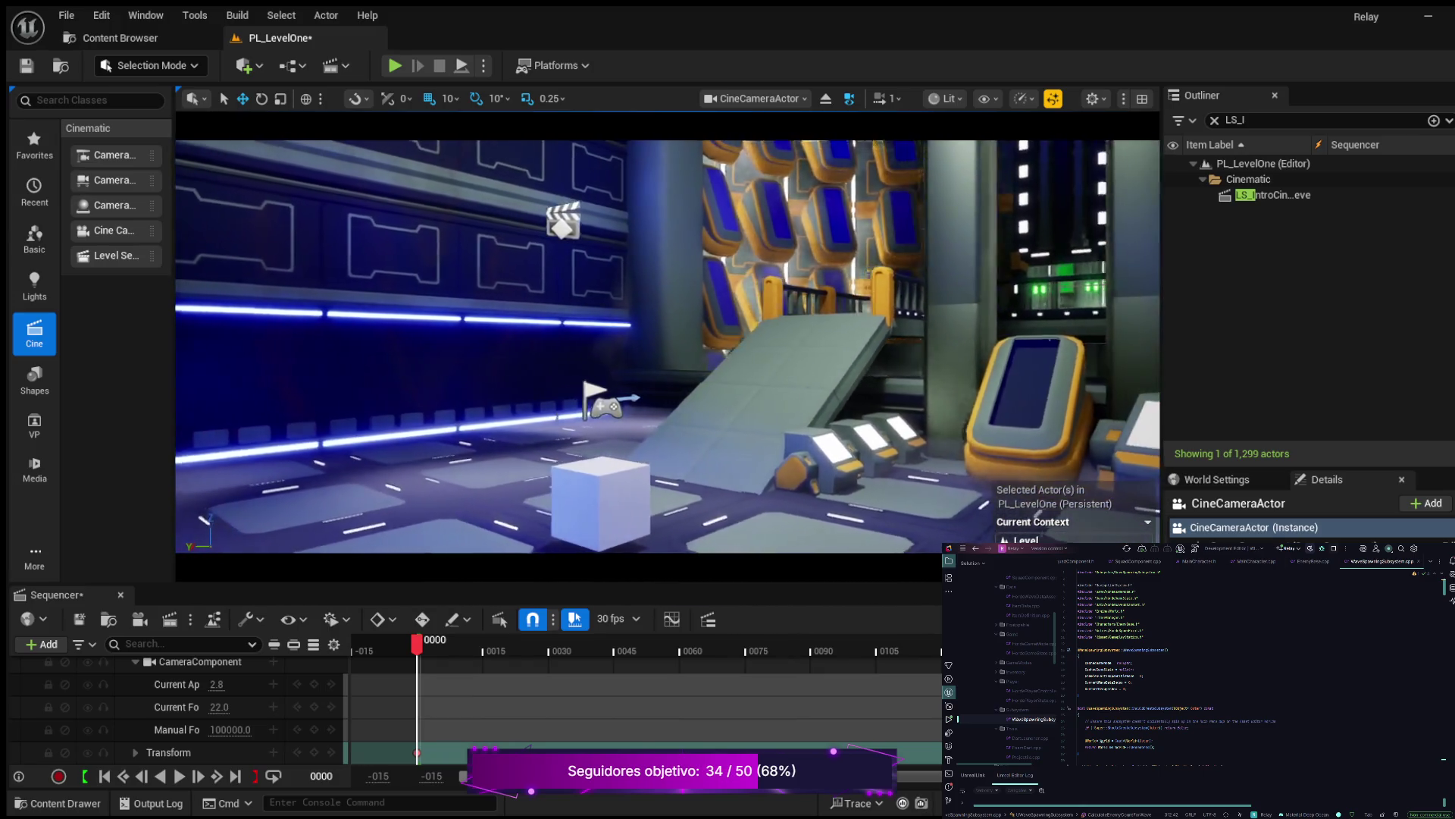
key("d")
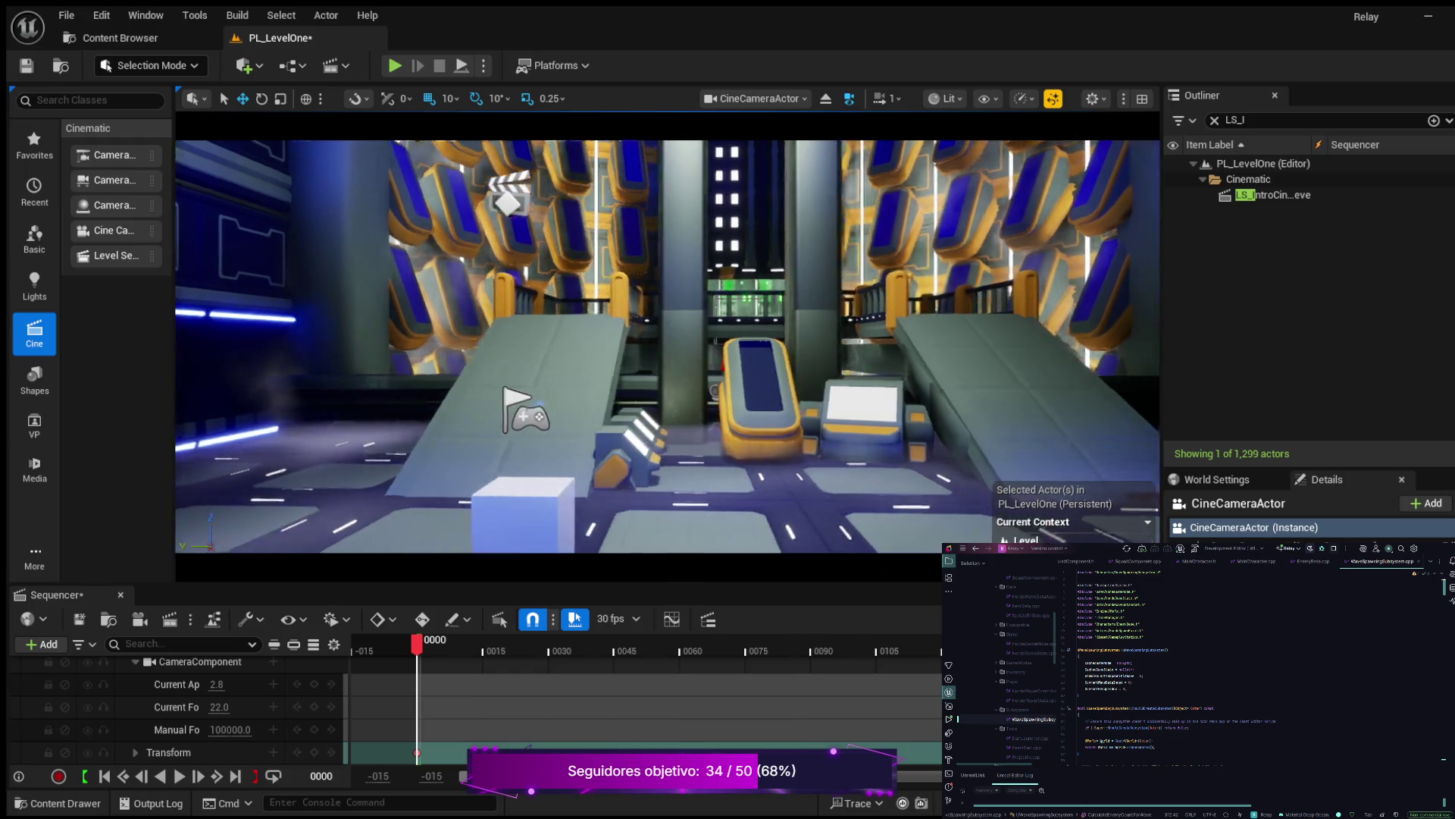
key("w")
key("a")
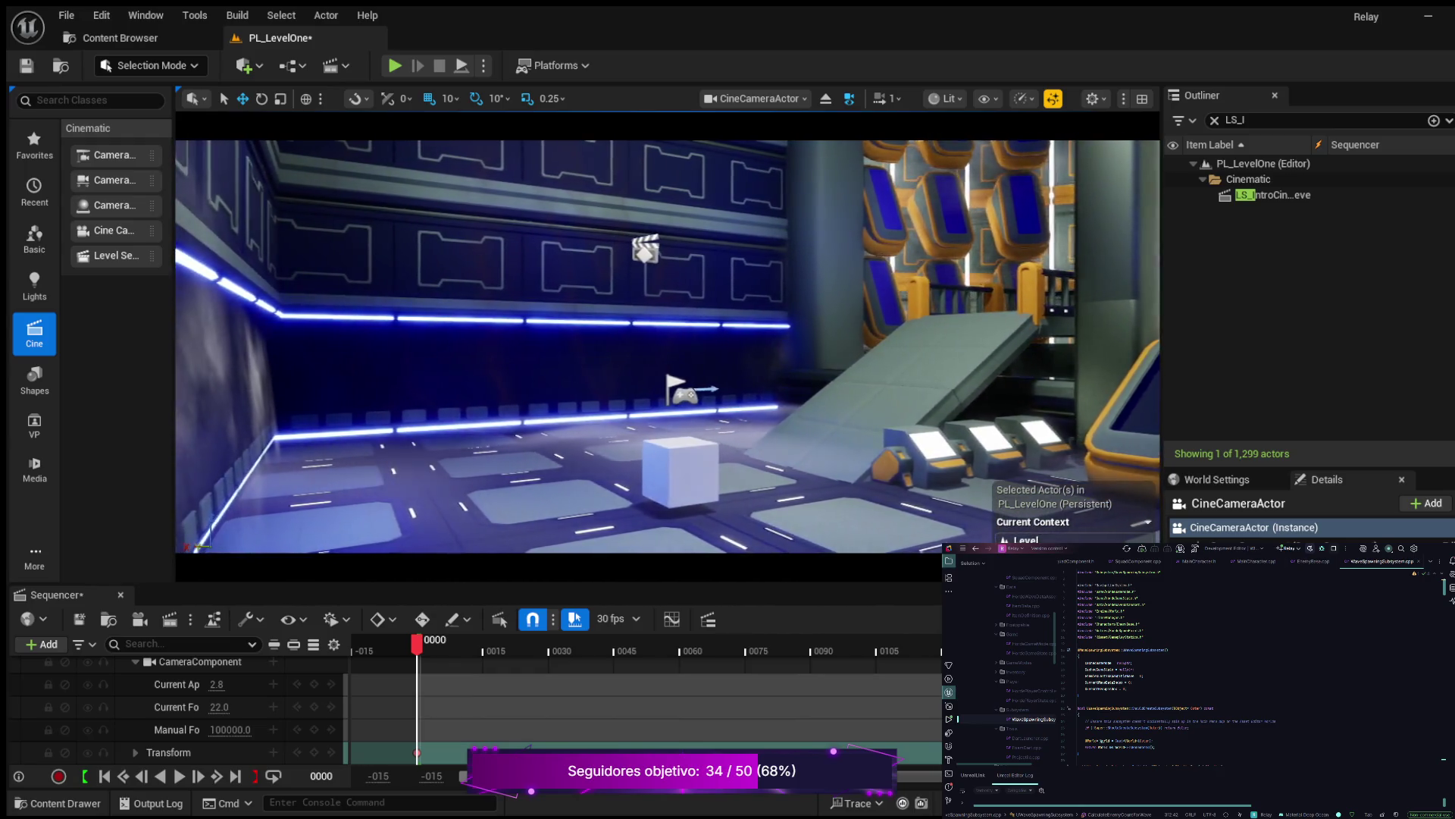
key("s")
key("a")
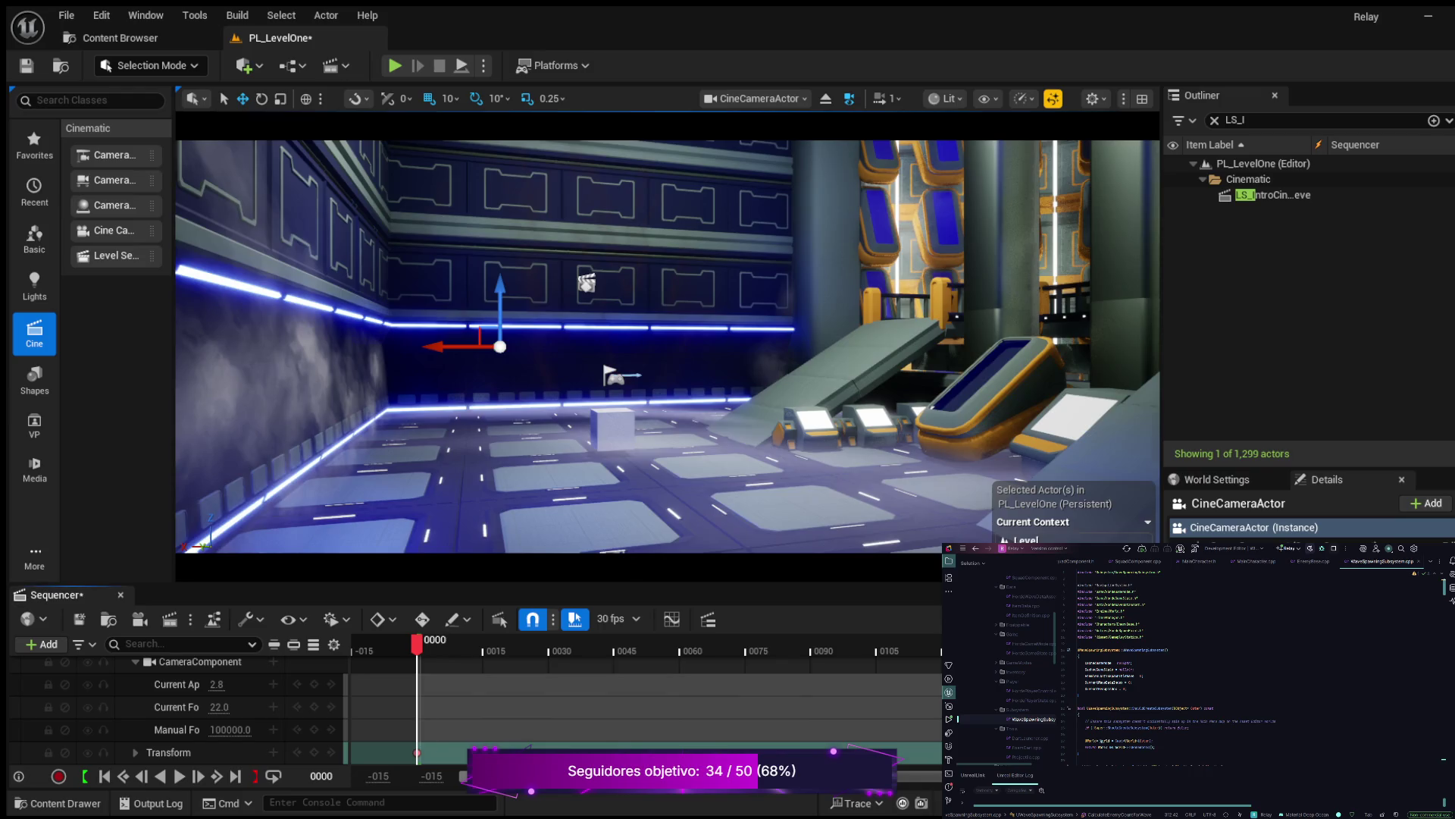
key("space")
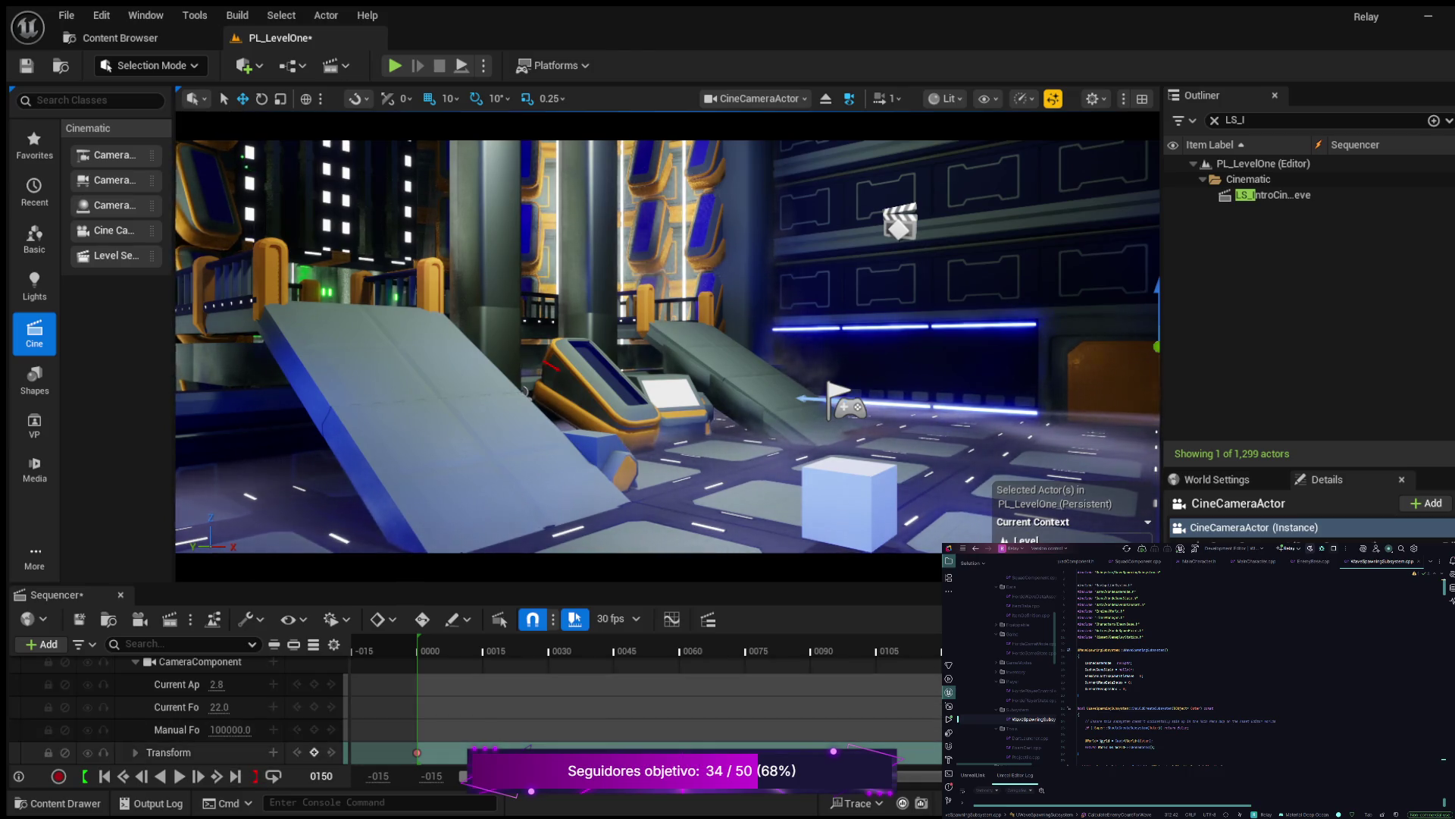
Replay the intro cinematic from the start and enlarge the Sequencer to show the camera track
key("Left")
key("Left")
key("Left")
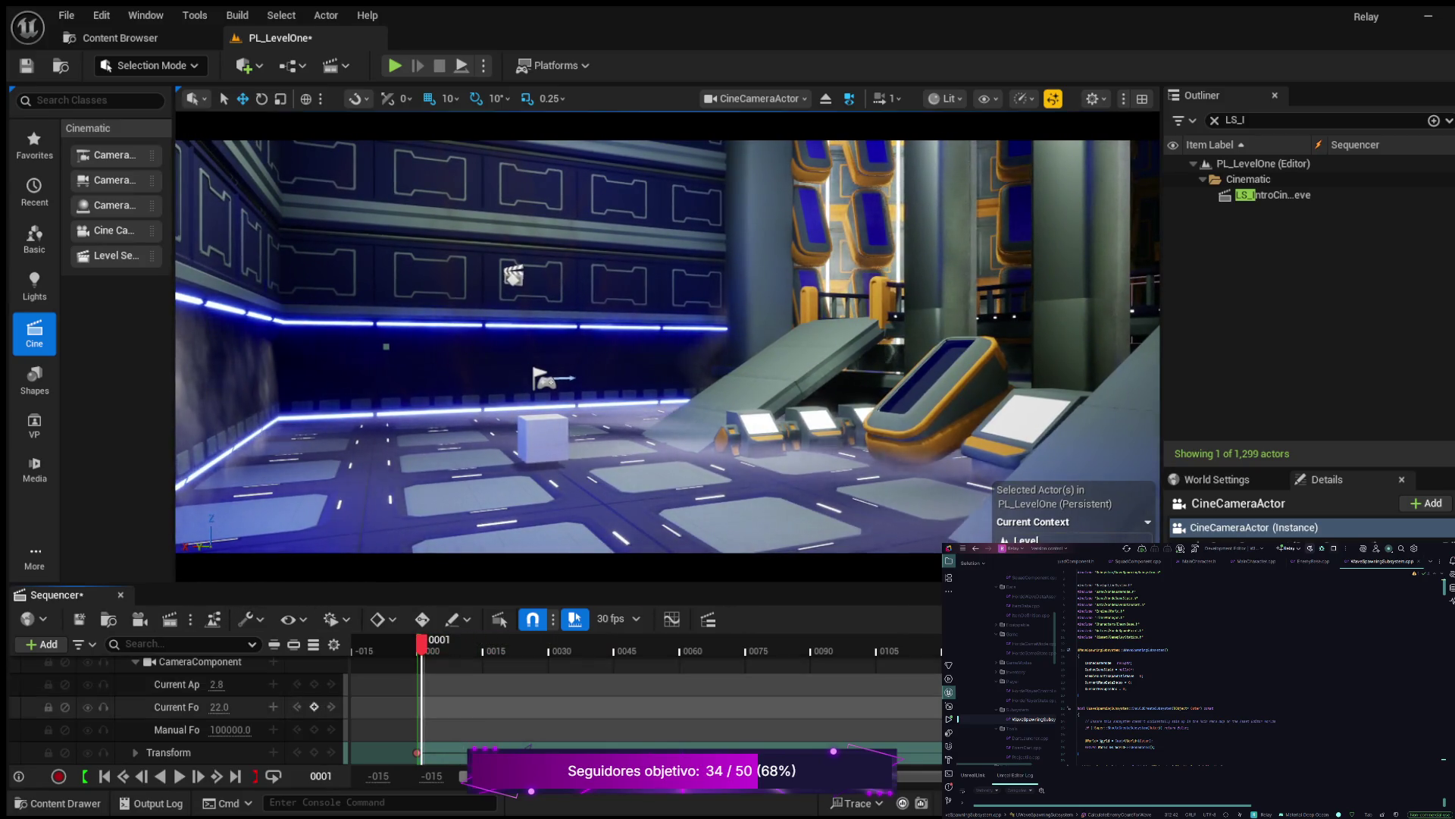
left_click(179, 776)
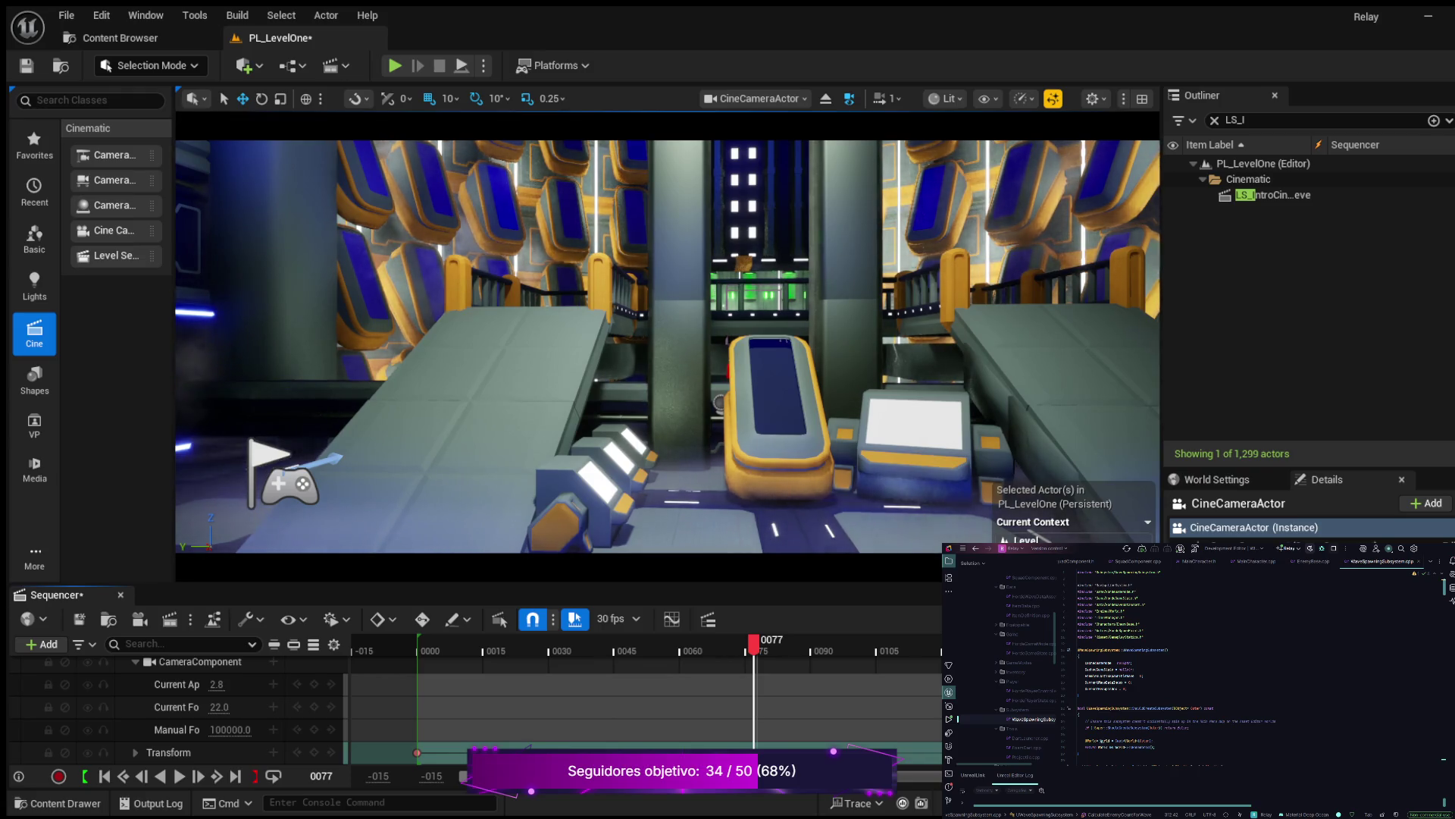
left_click_drag(531, 584, 531, 558)
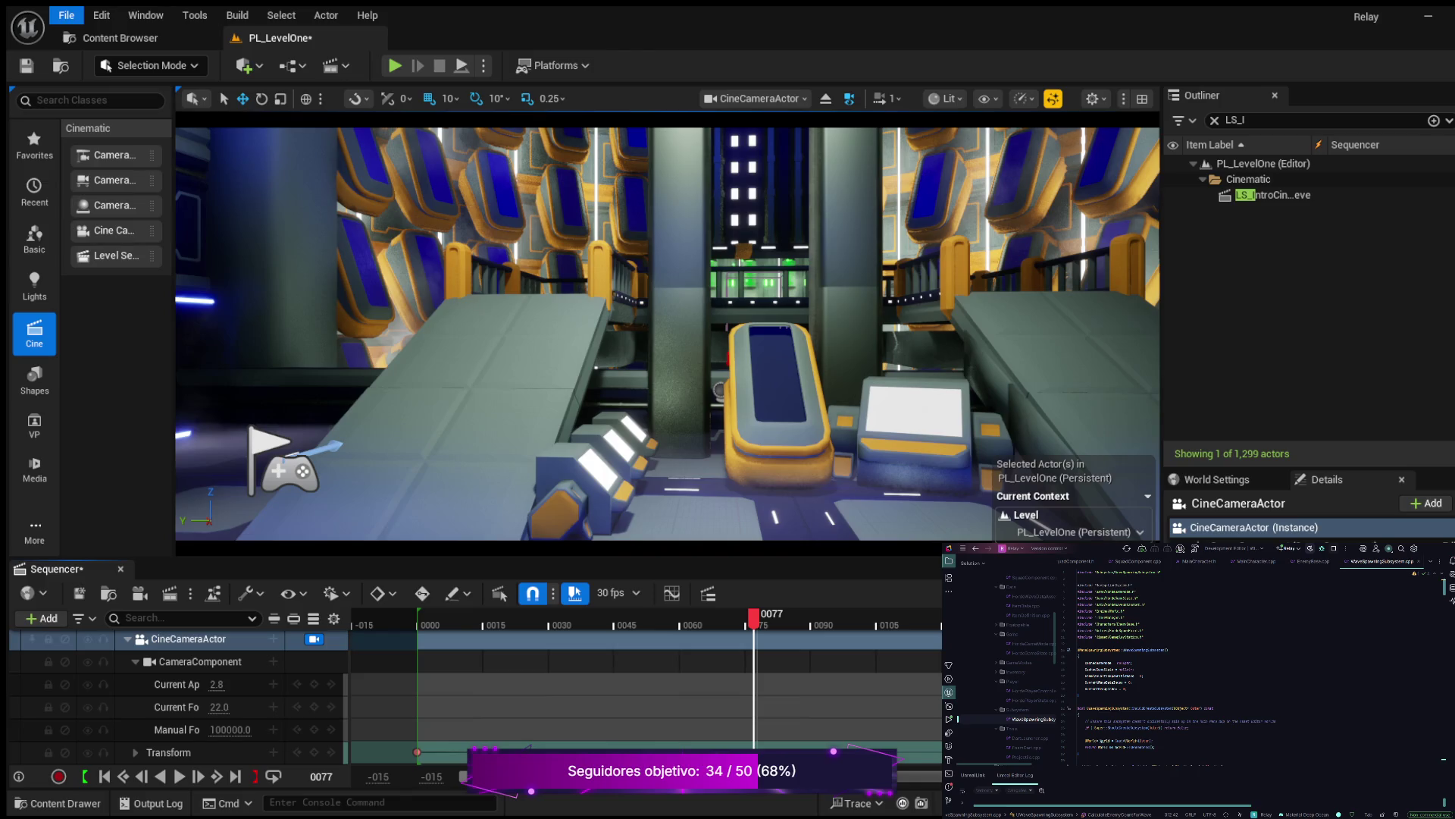
Save the level and sequence, then filter the Outliner by 'cine'
key("ctrl+s")
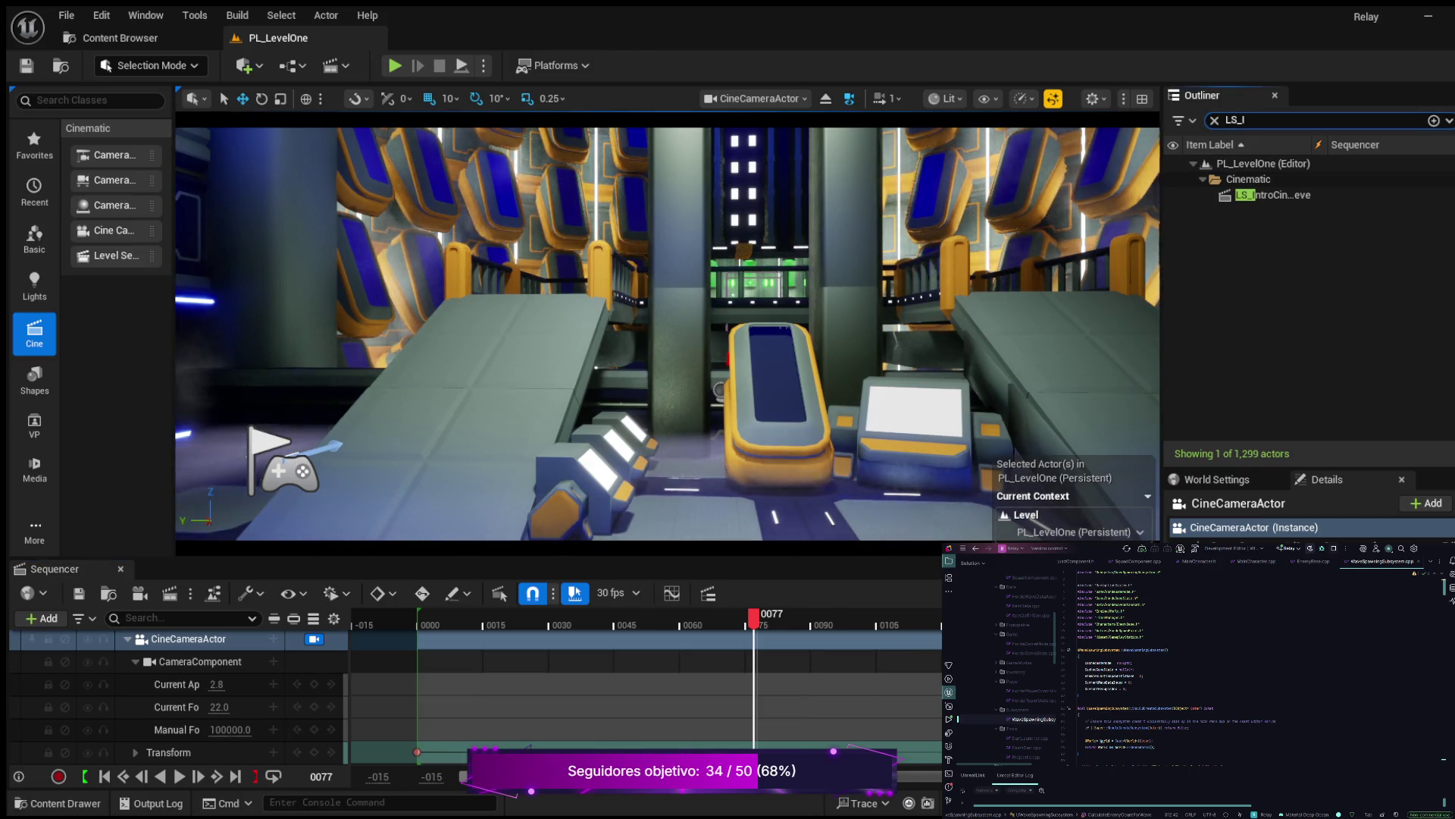
key("BackSpace")
key("BackSpace")
key("BackSpace")
type("cine")
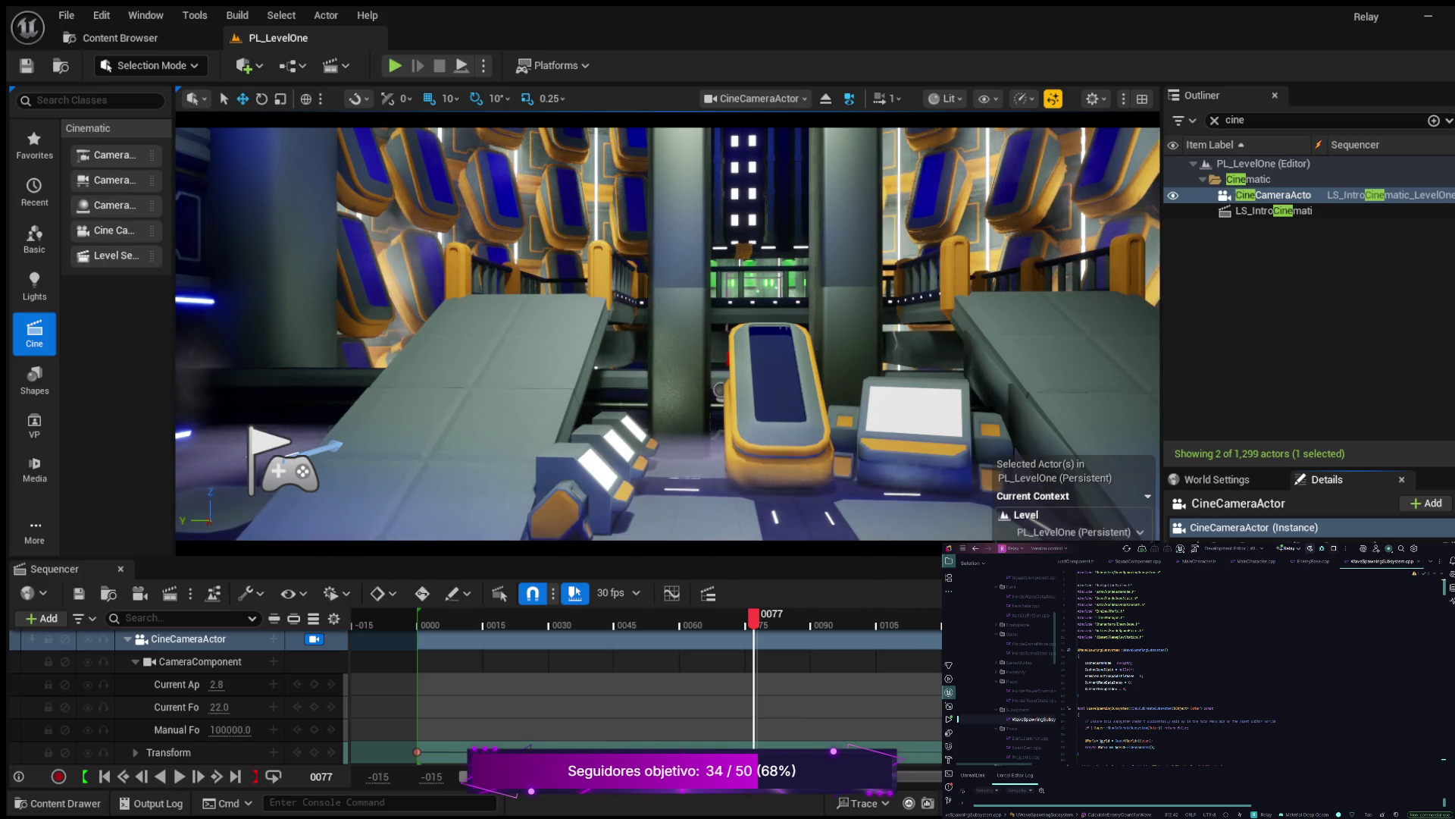
Select the LS_IntroCinematic actor, save the level again, and bring up the Content Drawer
left_click(1273, 210)
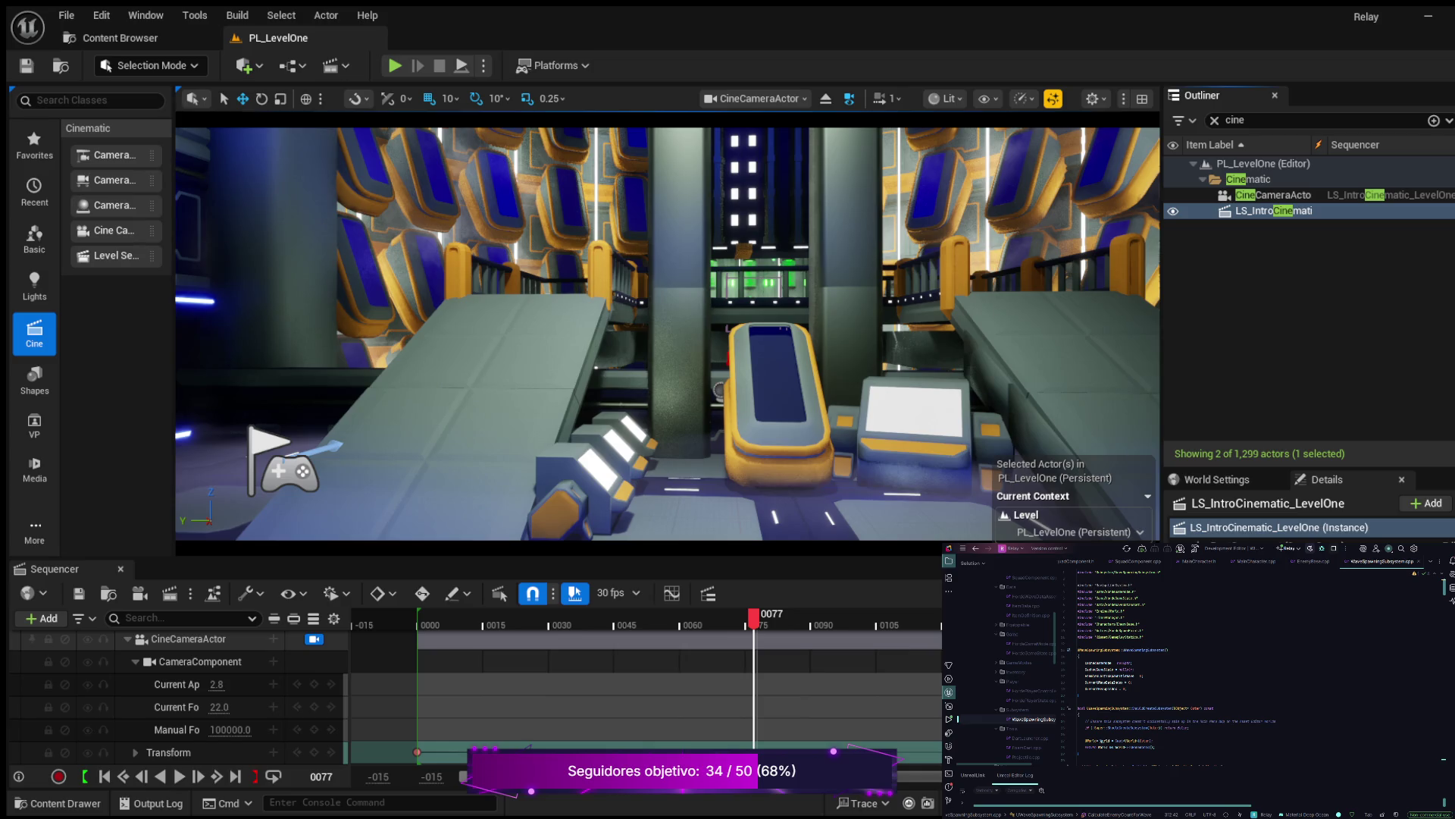
left_click(1273, 210)
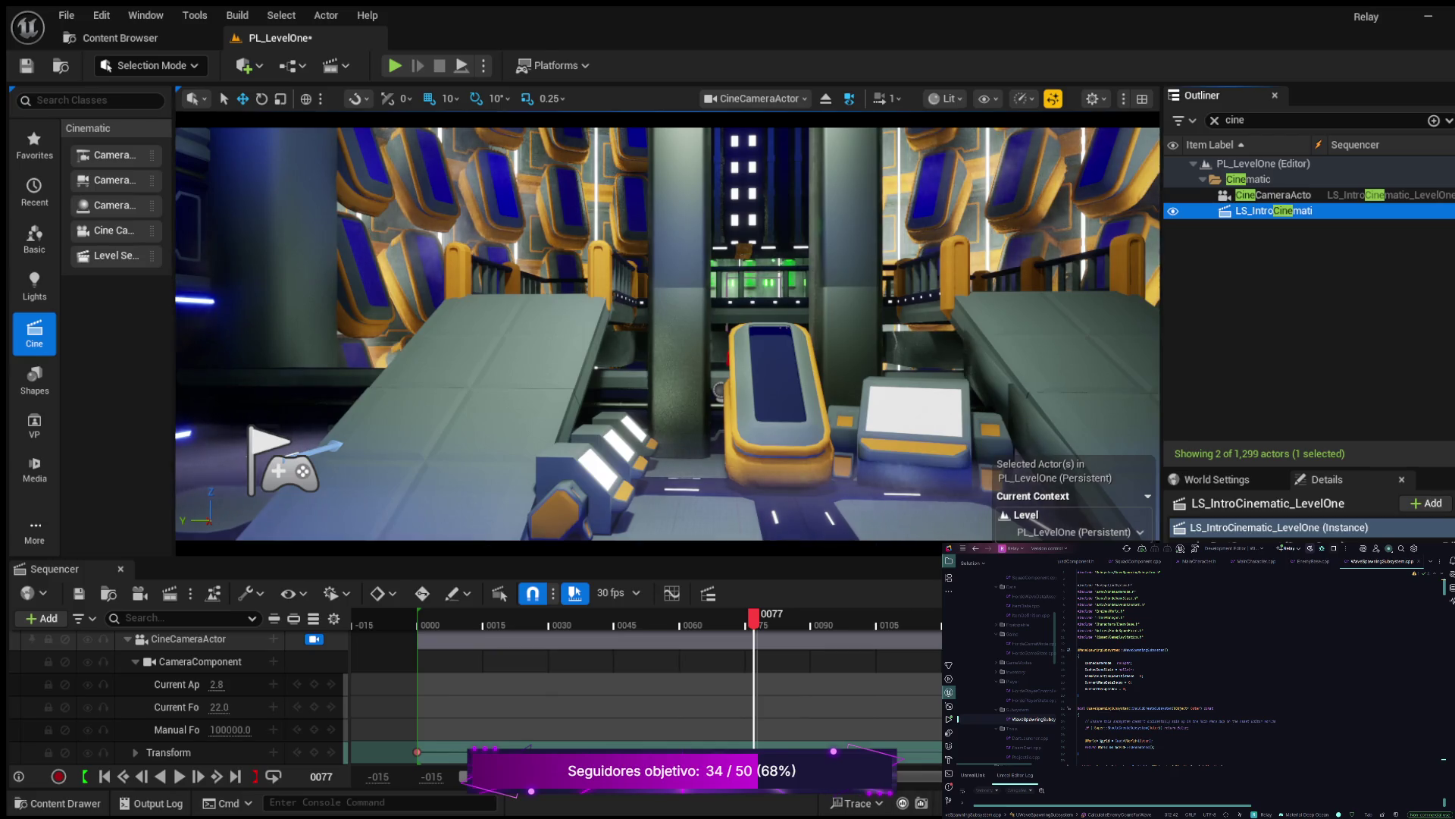
key("ctrl+s")
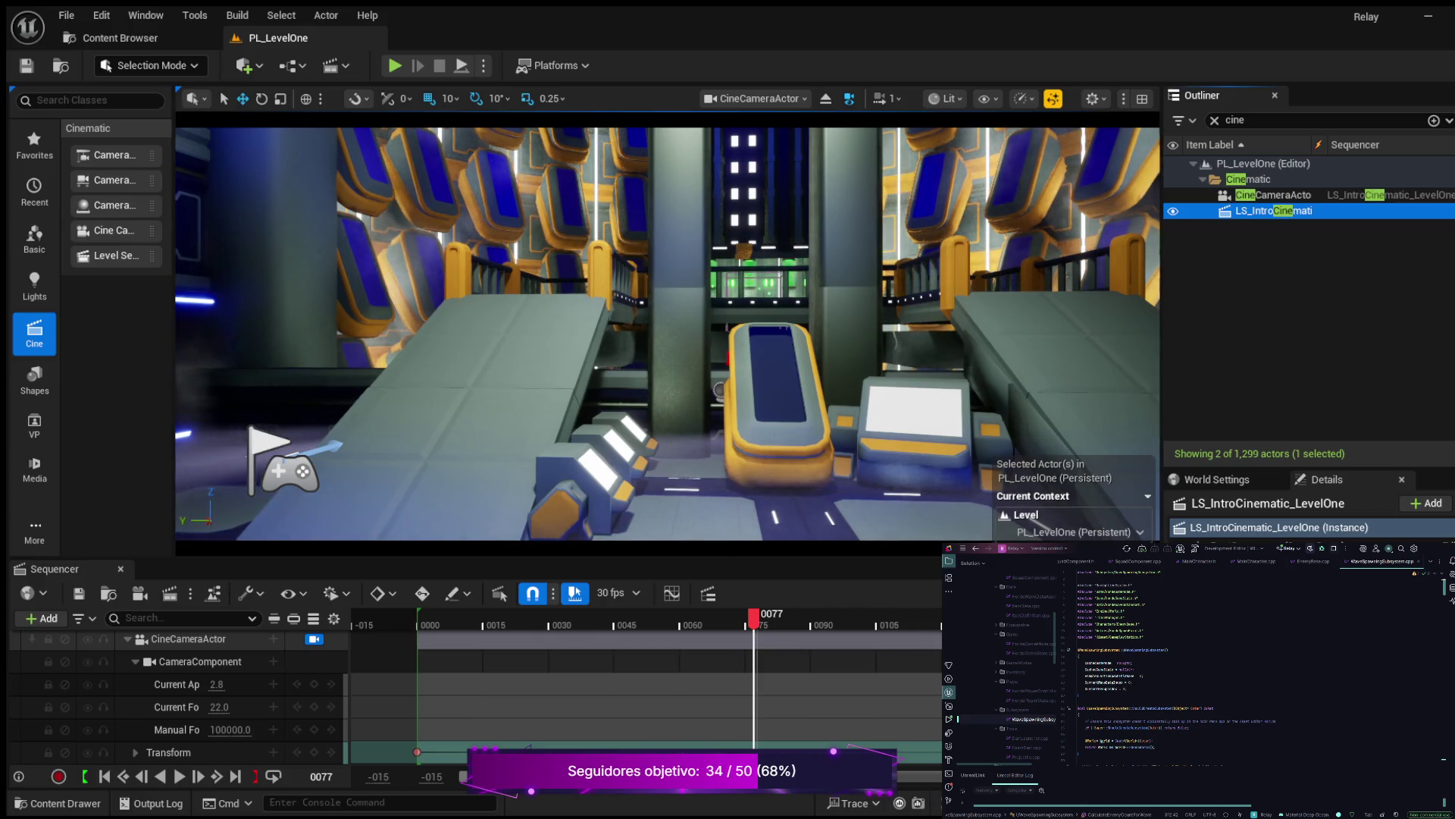
key("ctrl+space")
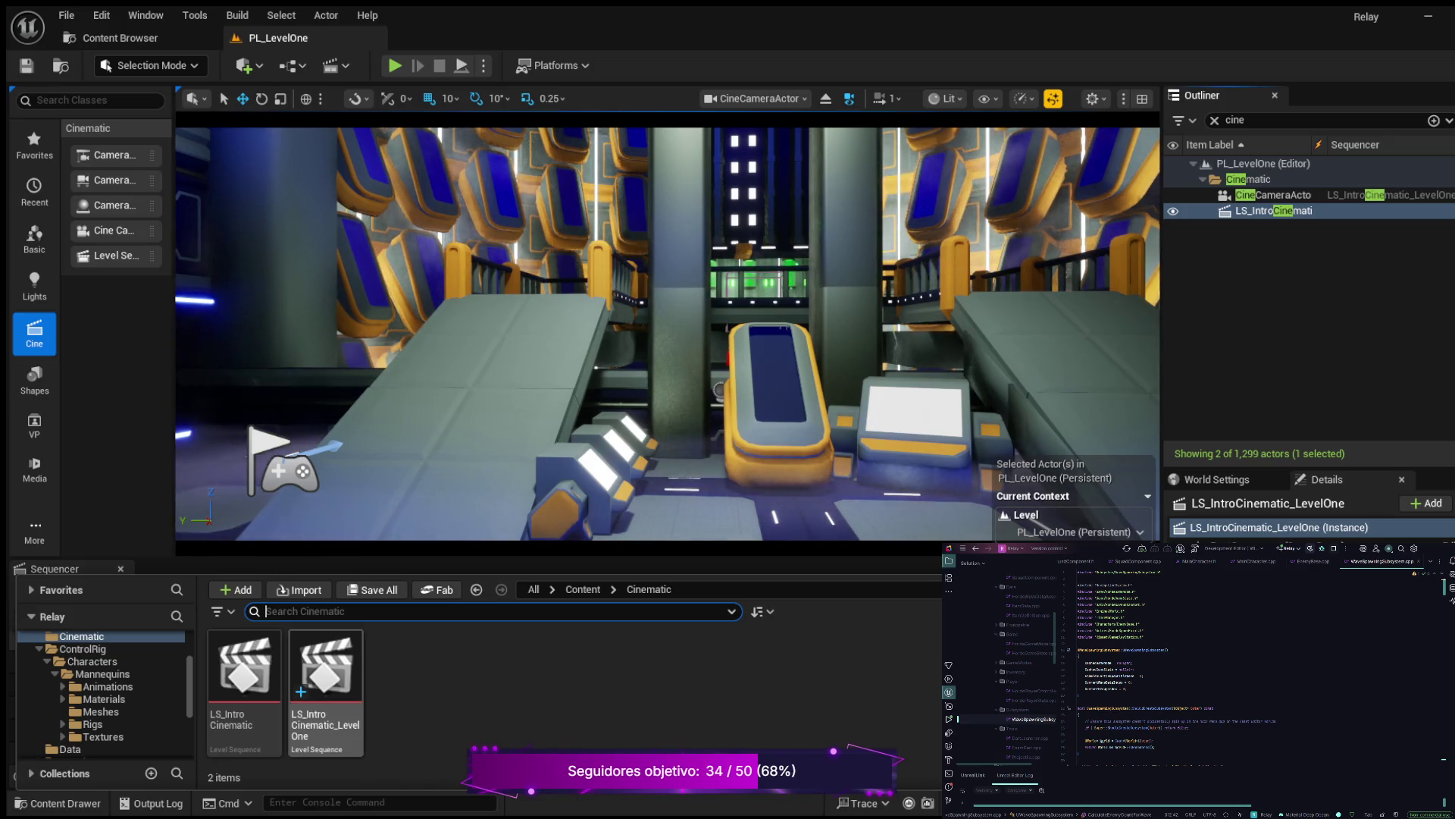
Select LS_IntroCinematic_LevelOne in the Cinematic folder, go back to the PL_LevelOne tab, and dismiss the drawer
left_click(326, 671)
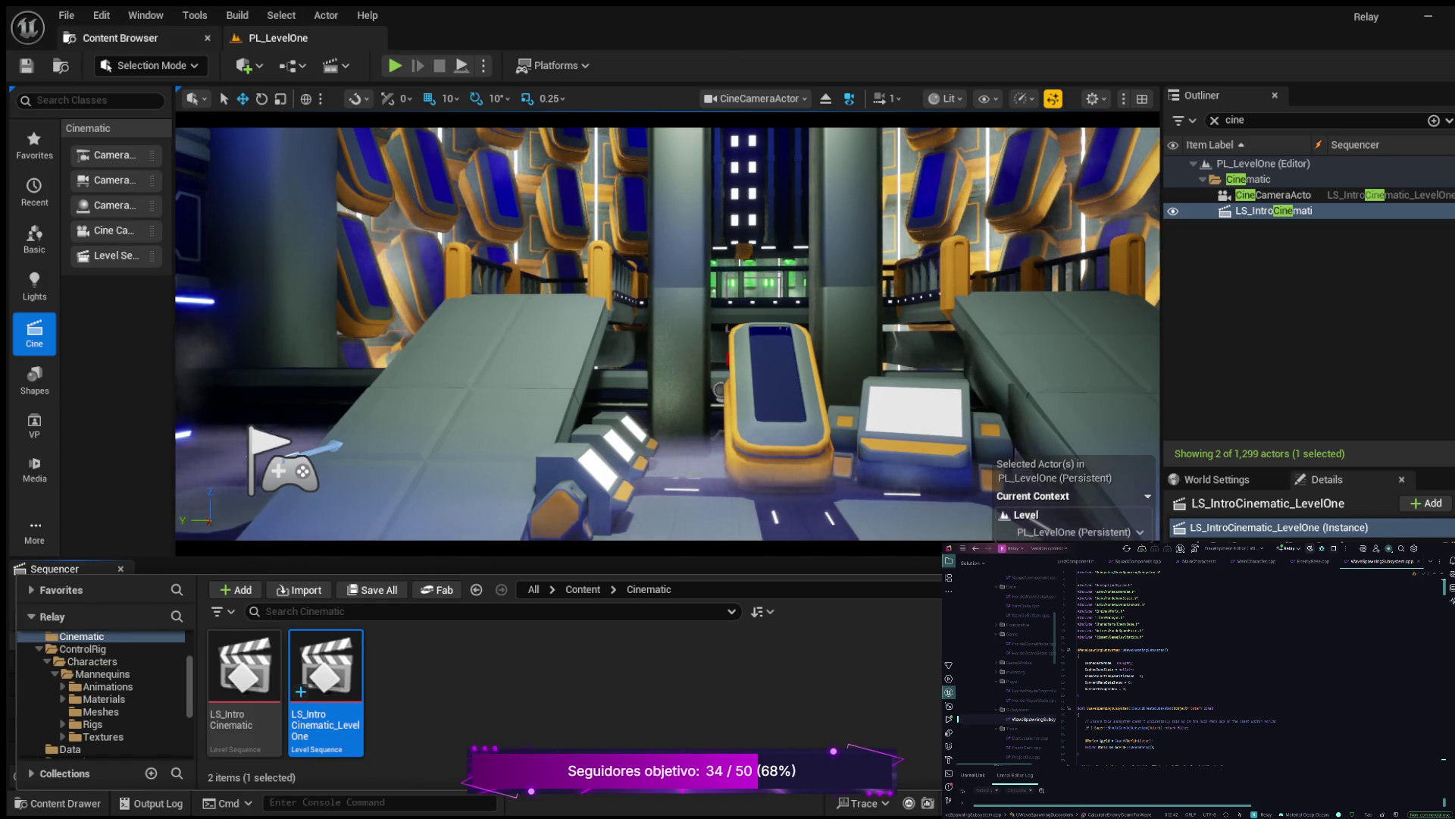
left_click(119, 38)
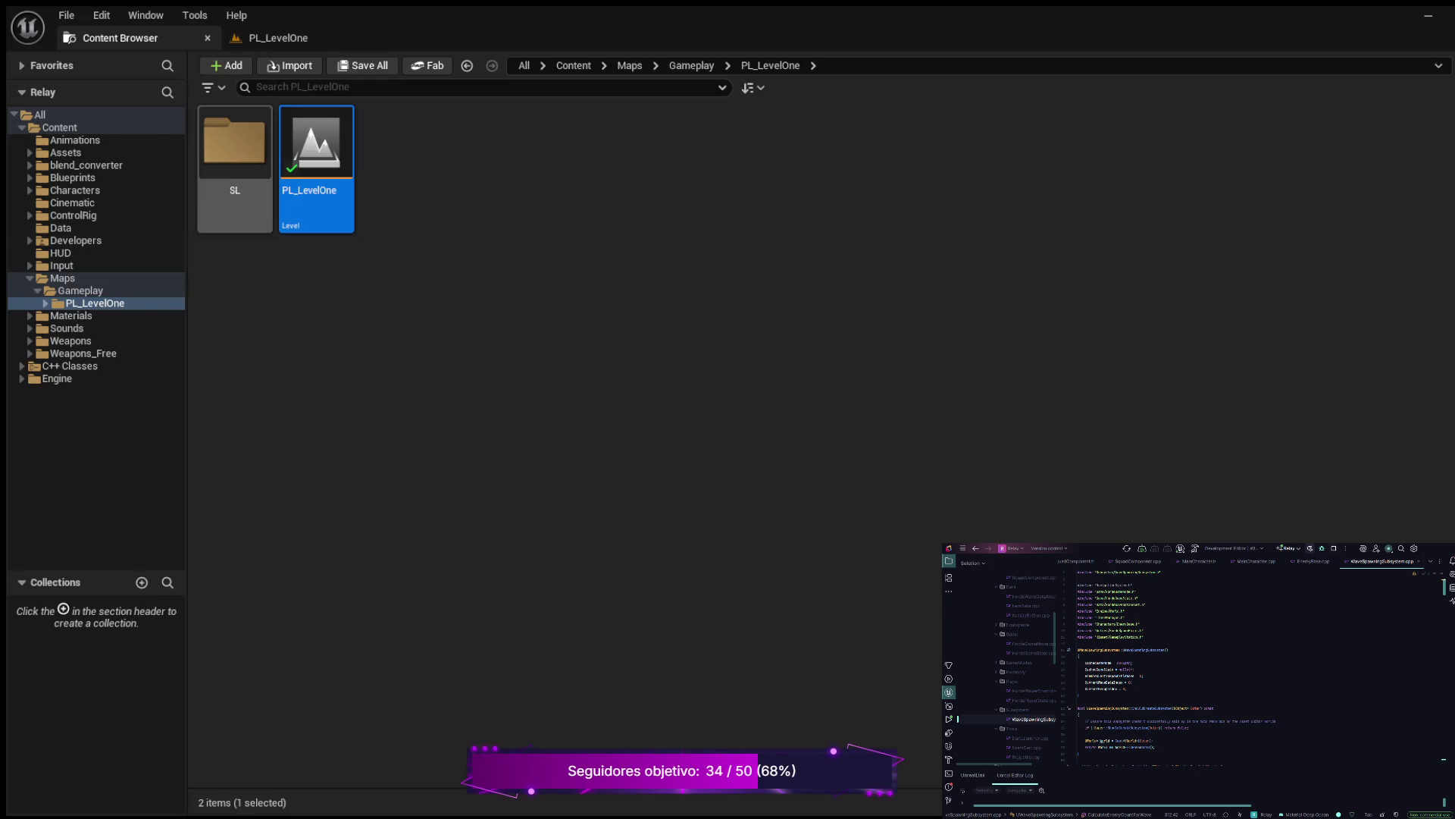
left_click(278, 38)
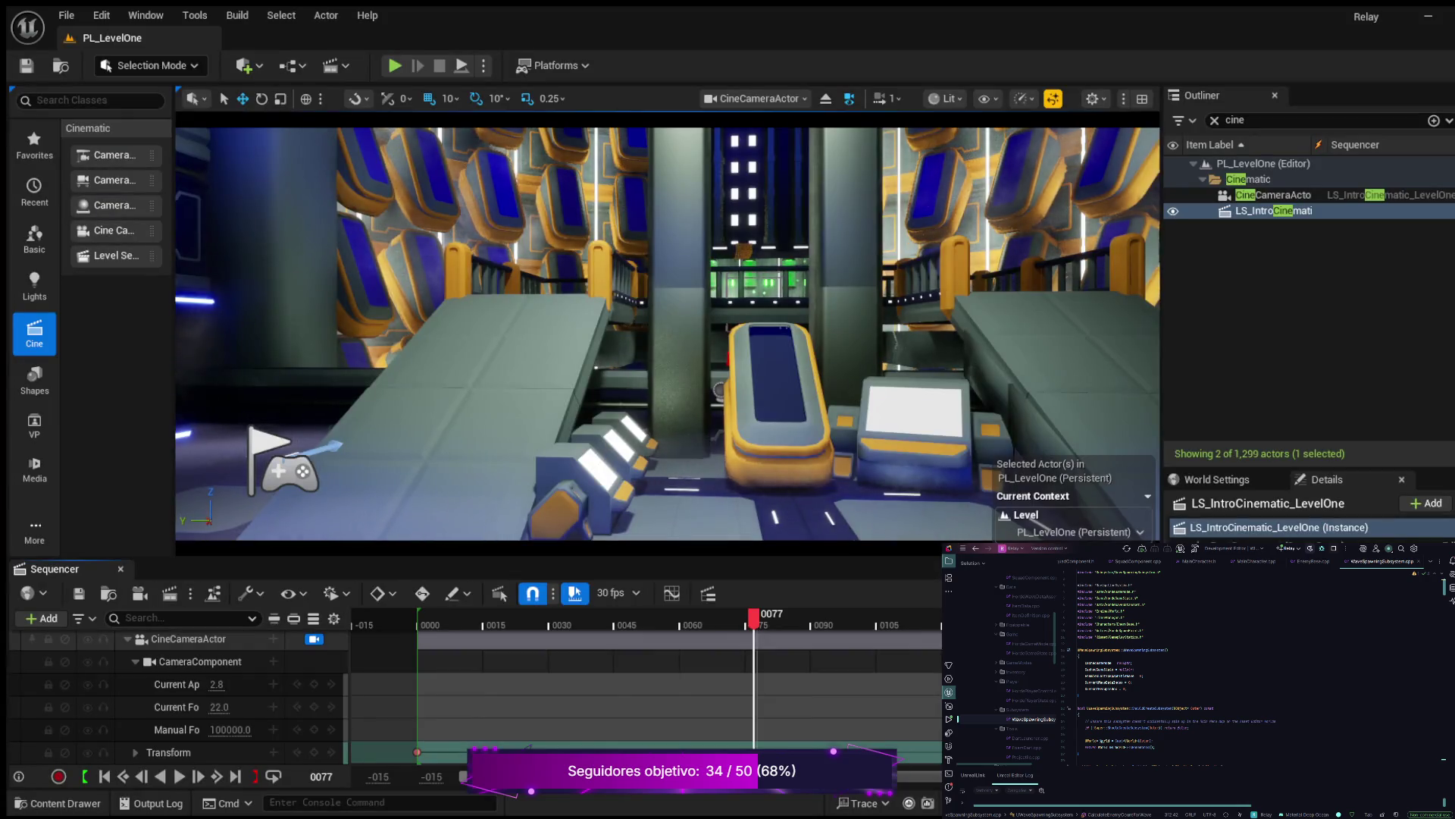
left_click(57, 802)
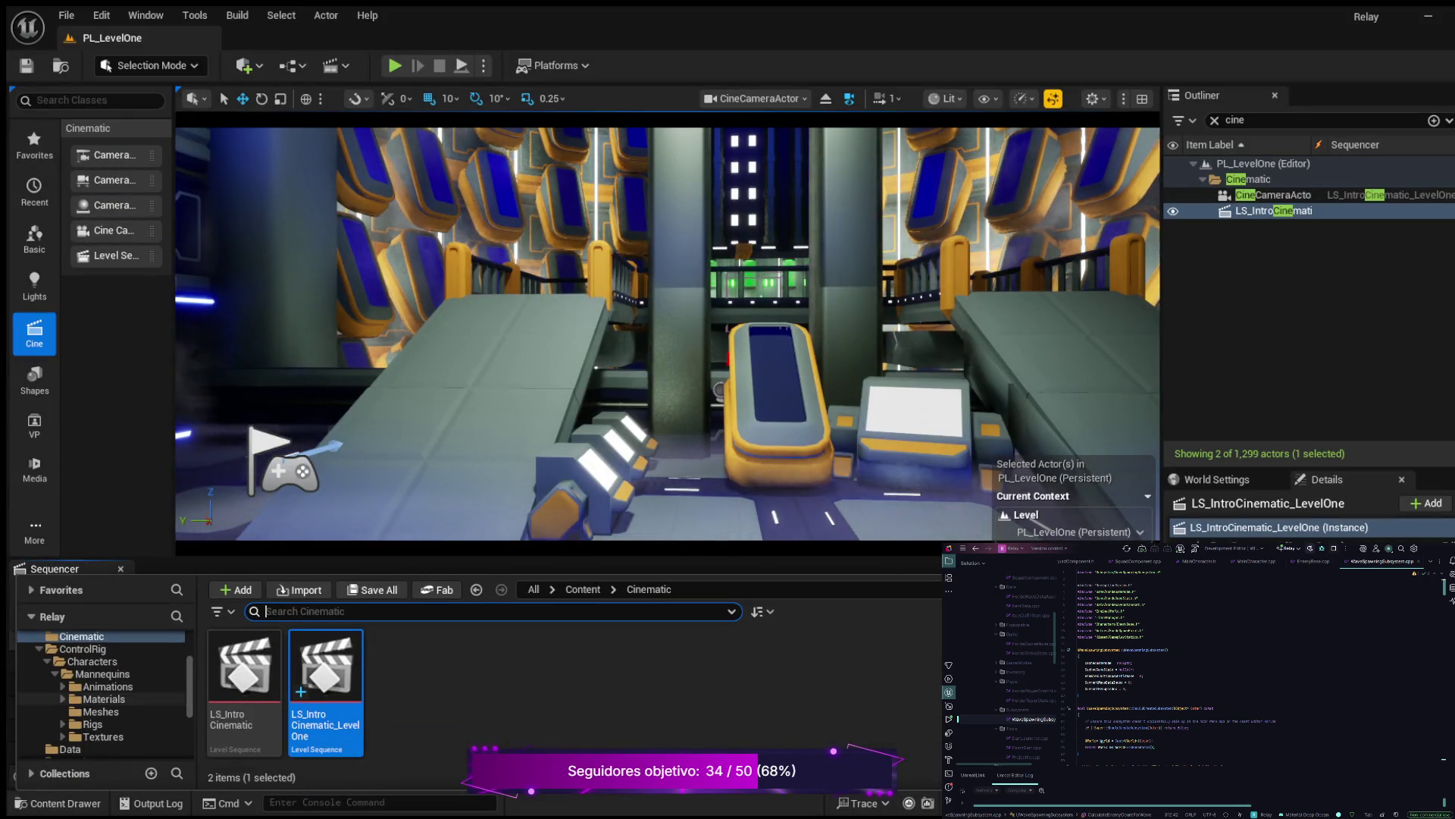
scroll(102, 694, "up", 3)
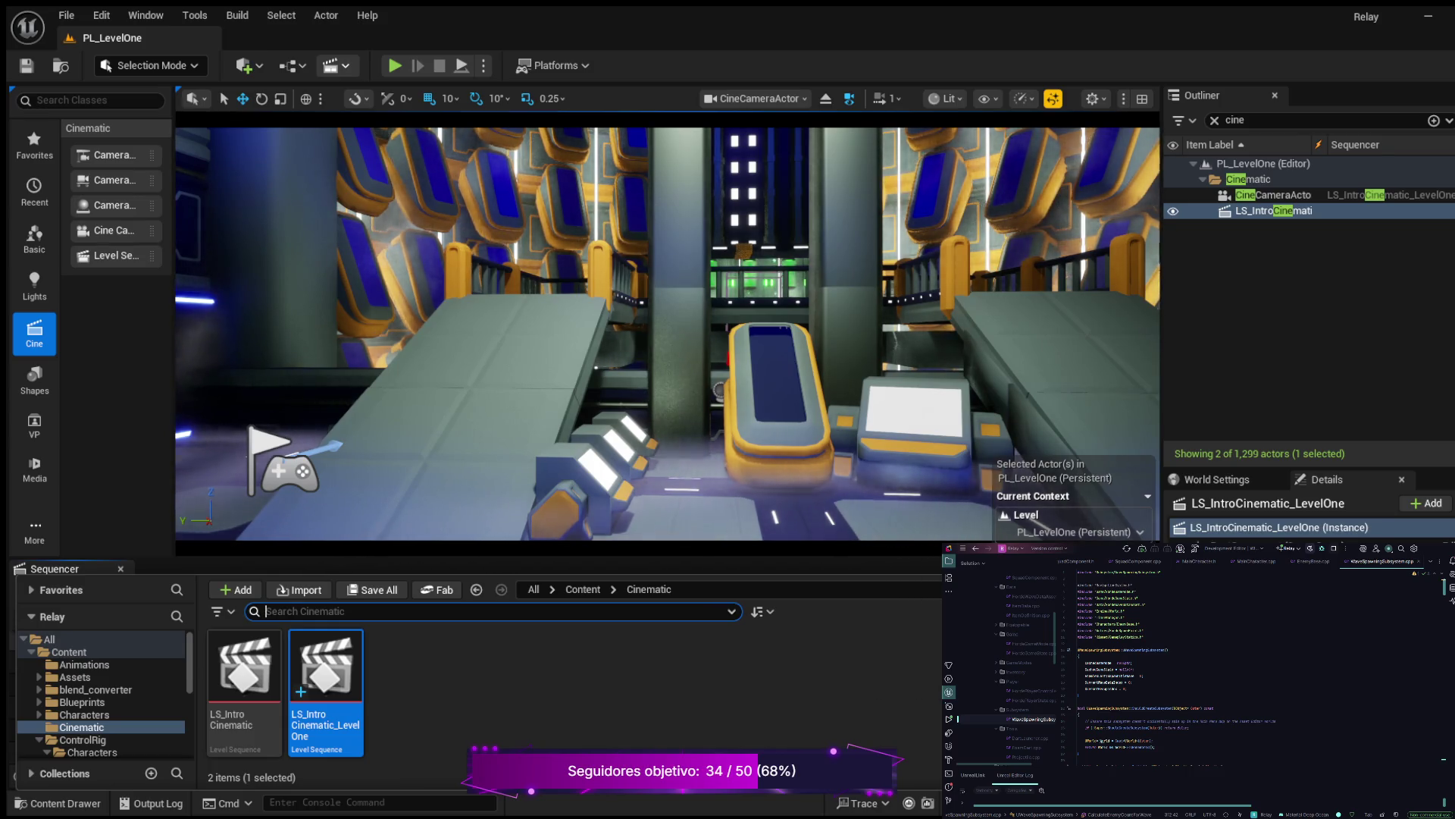
key("Return")
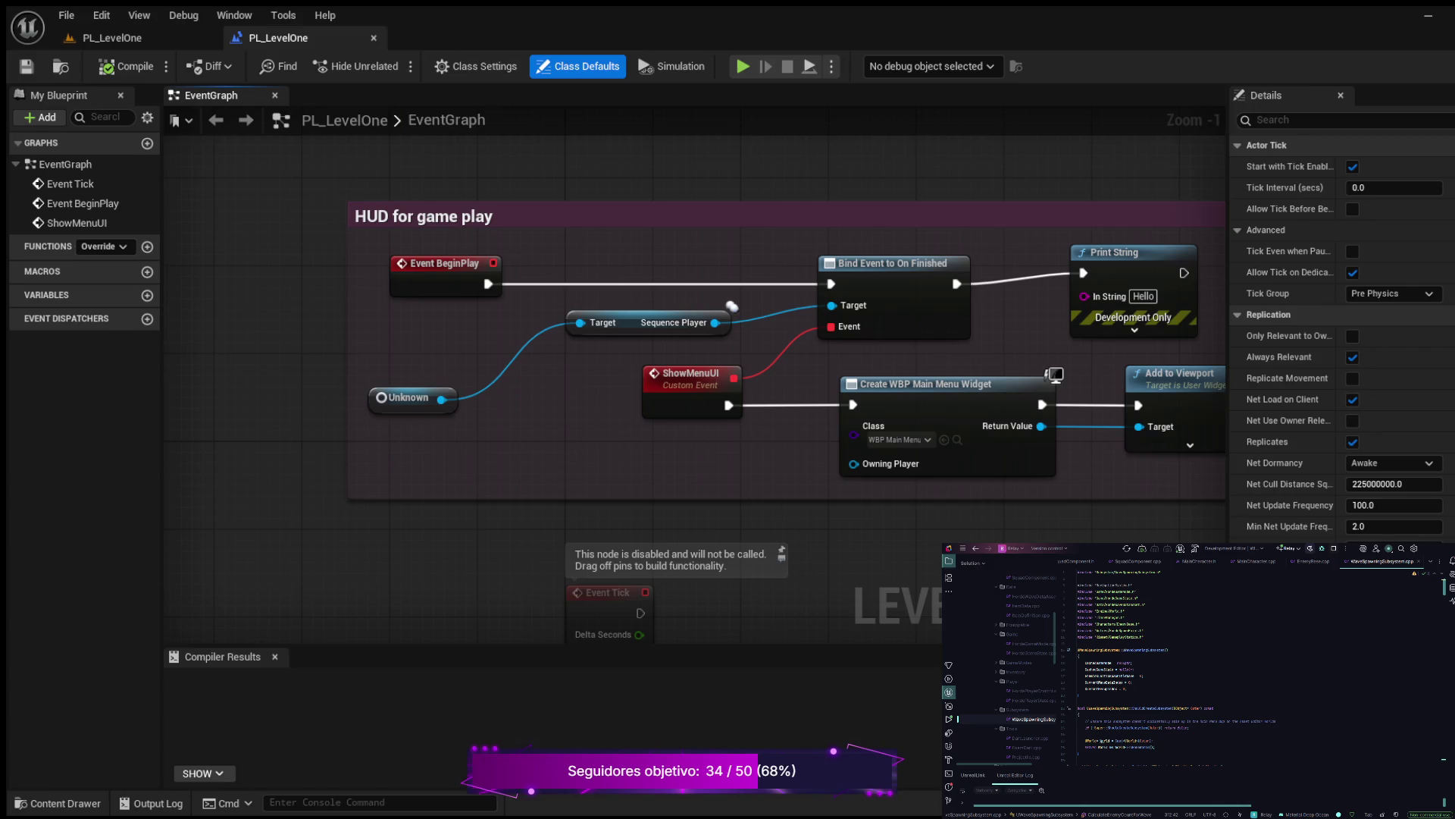
Delete the broken Unknown reference node from the Level Blueprint
left_click_drag(355, 371, 462, 433)
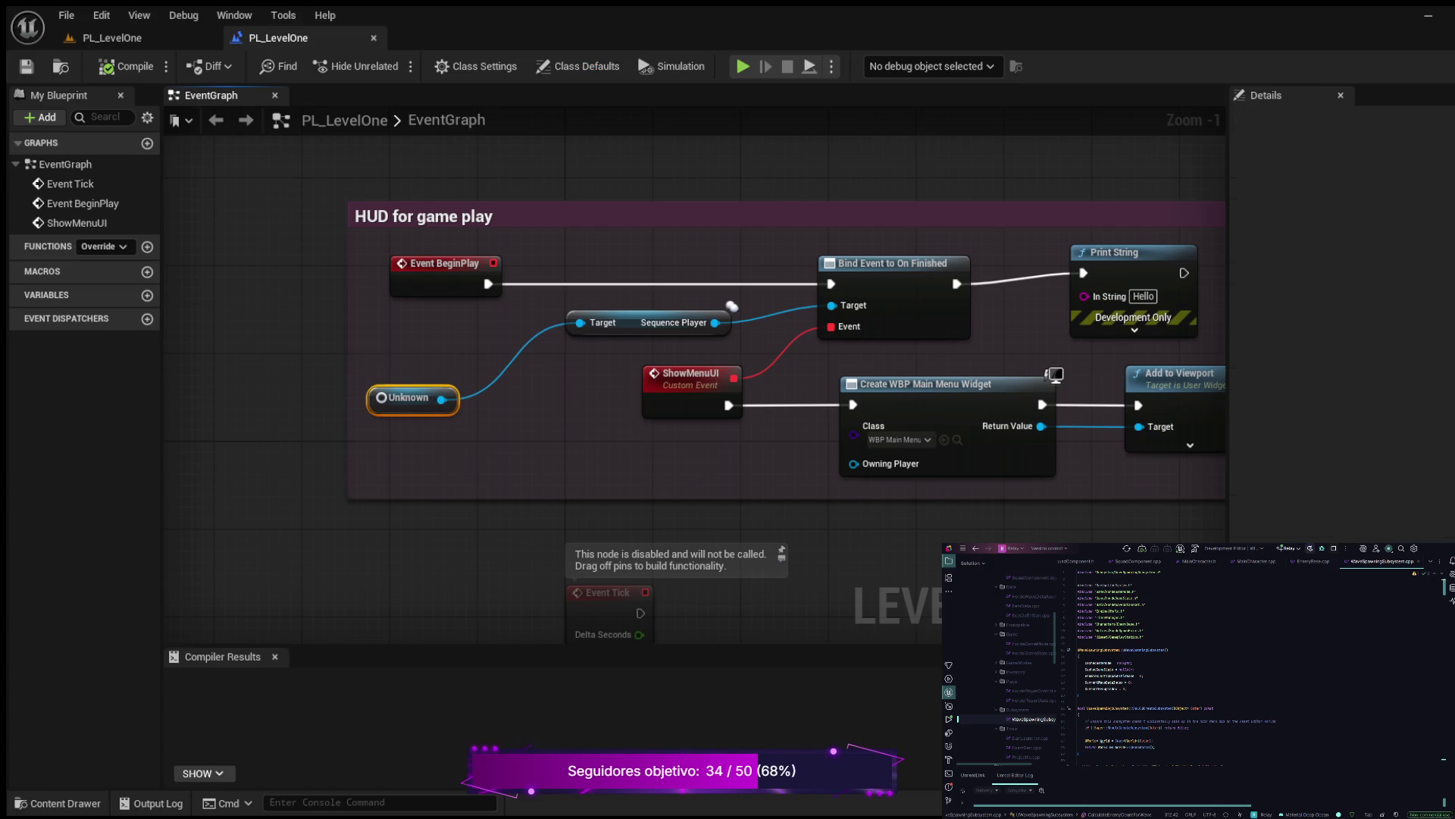
key("Delete")
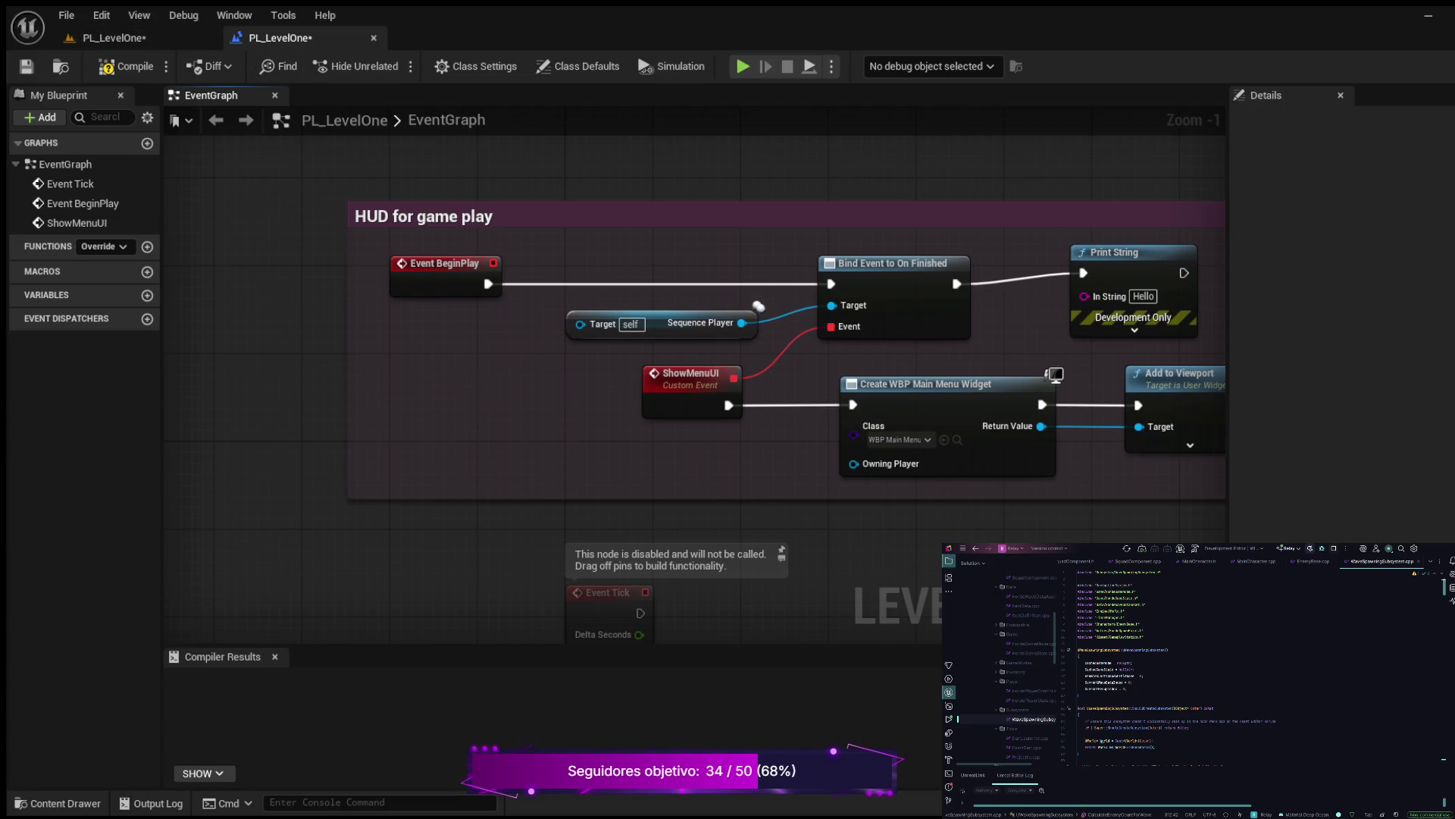
left_click(373, 37)
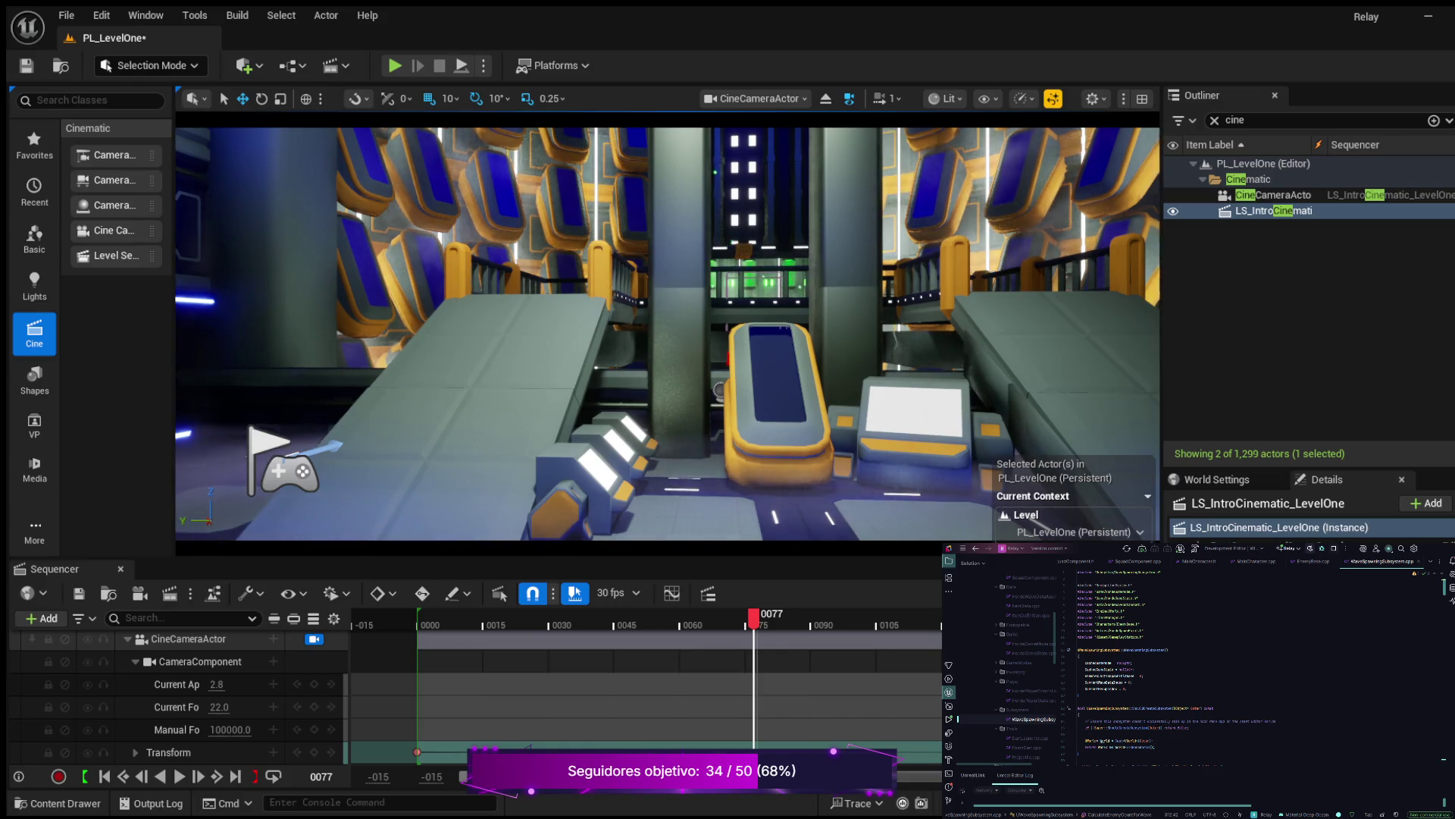
Drag the LS_IntroCinematic actor into the graph, wire it to the Sequence Player target, and compile
left_click(1274, 211)
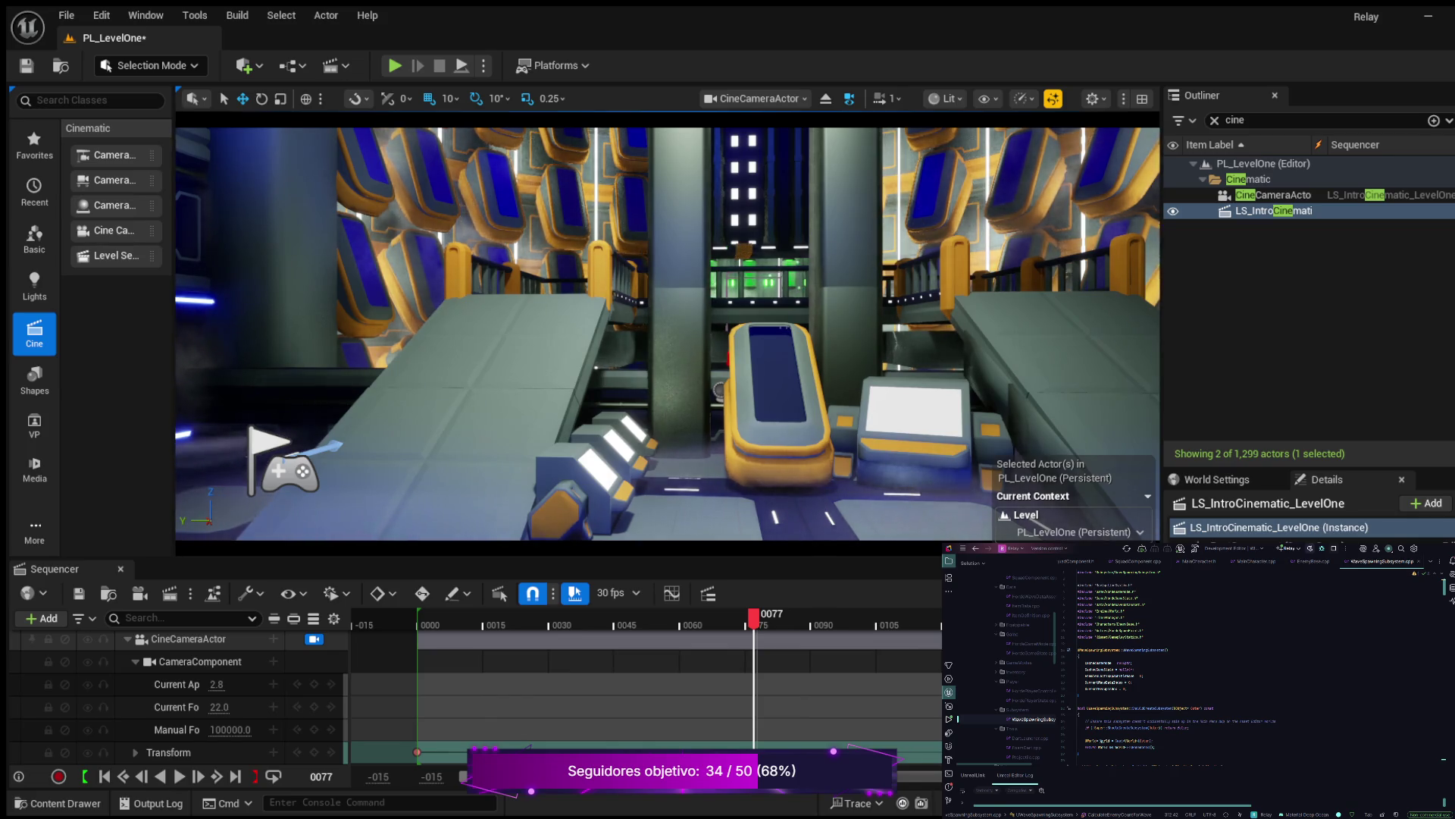
left_click_drag(1273, 211, 227, 206)
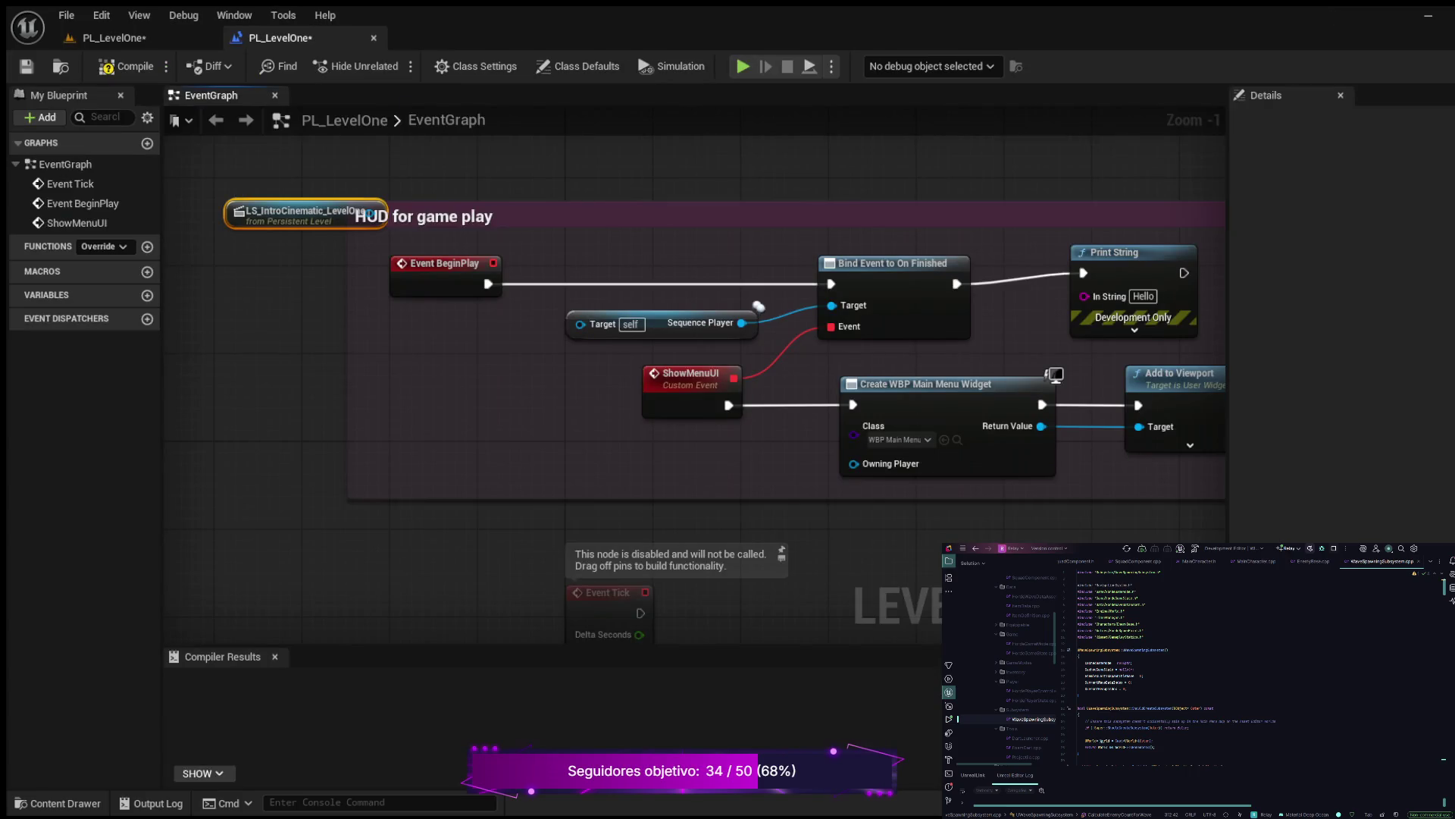
left_click_drag(237, 198, 270, 385)
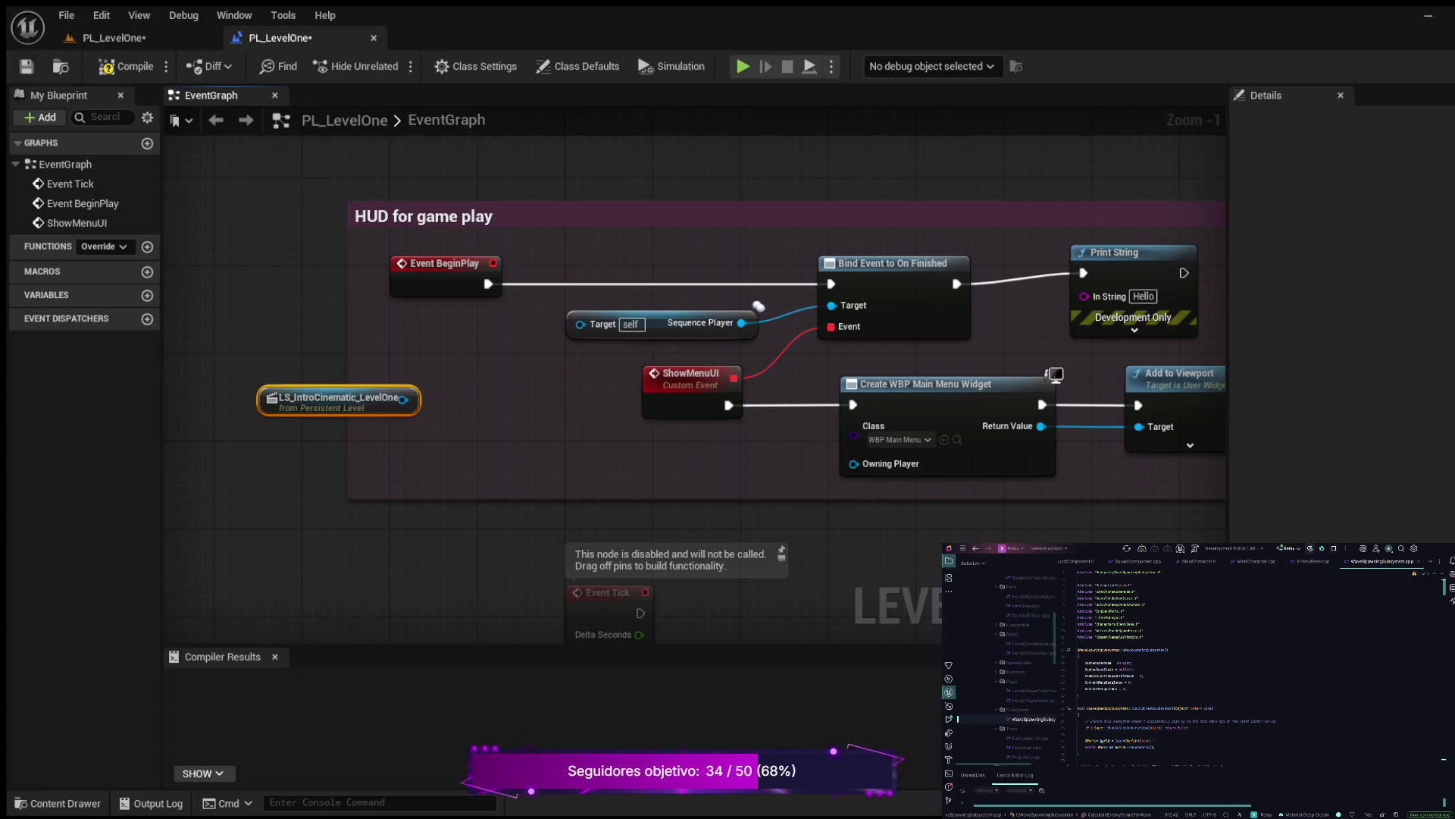
left_click_drag(403, 399, 580, 323)
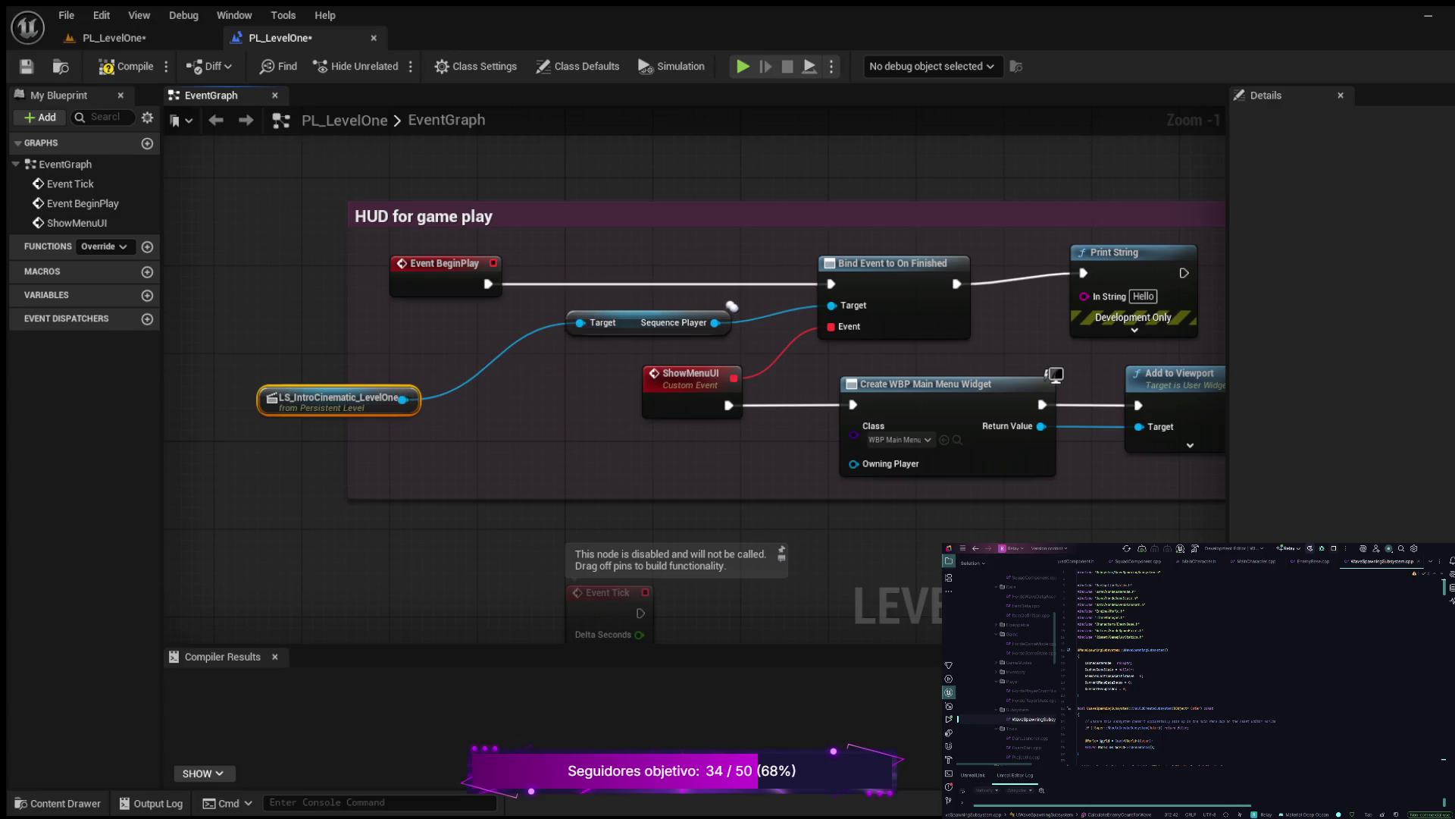
left_click(121, 68)
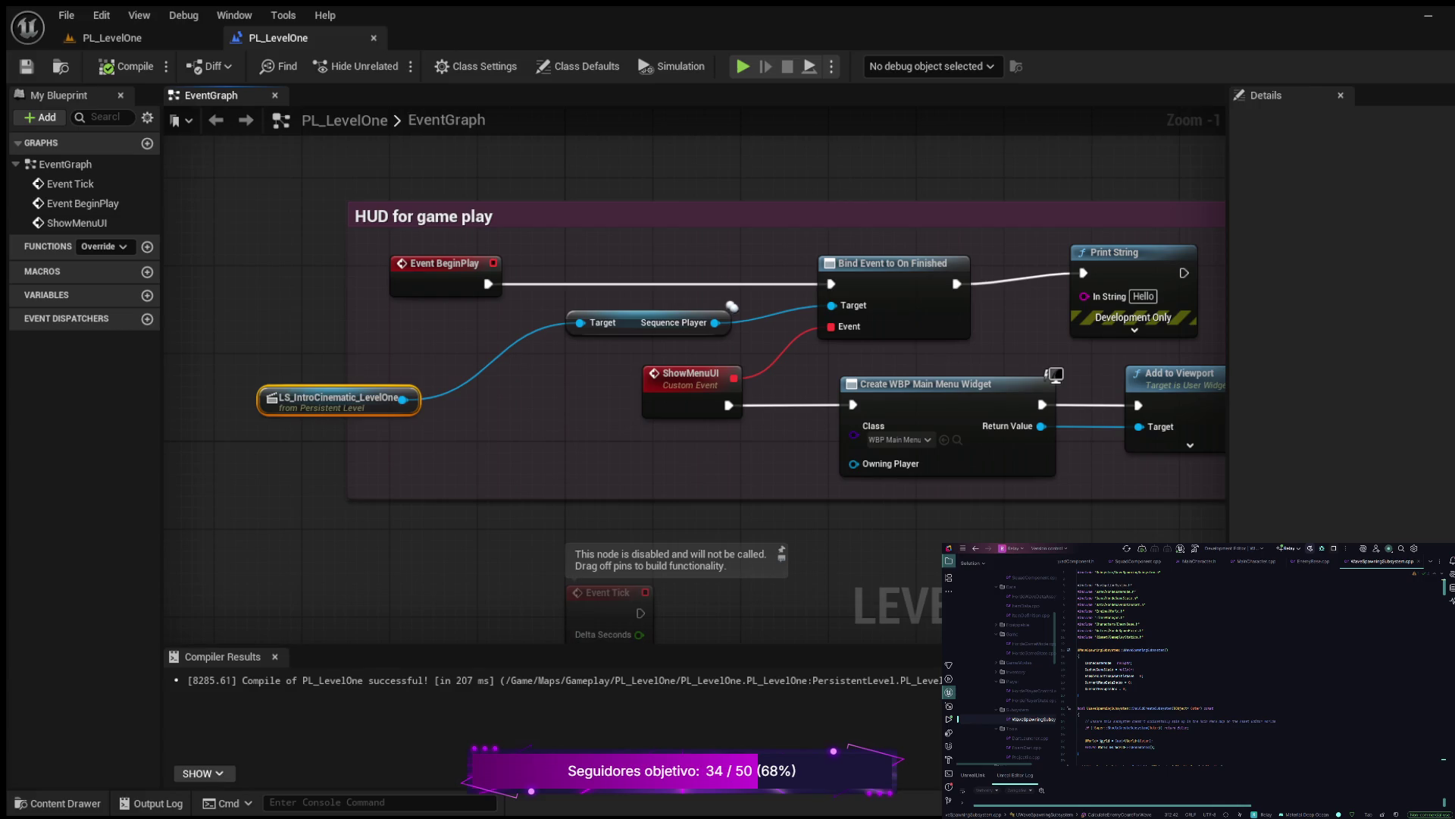
left_click(57, 803)
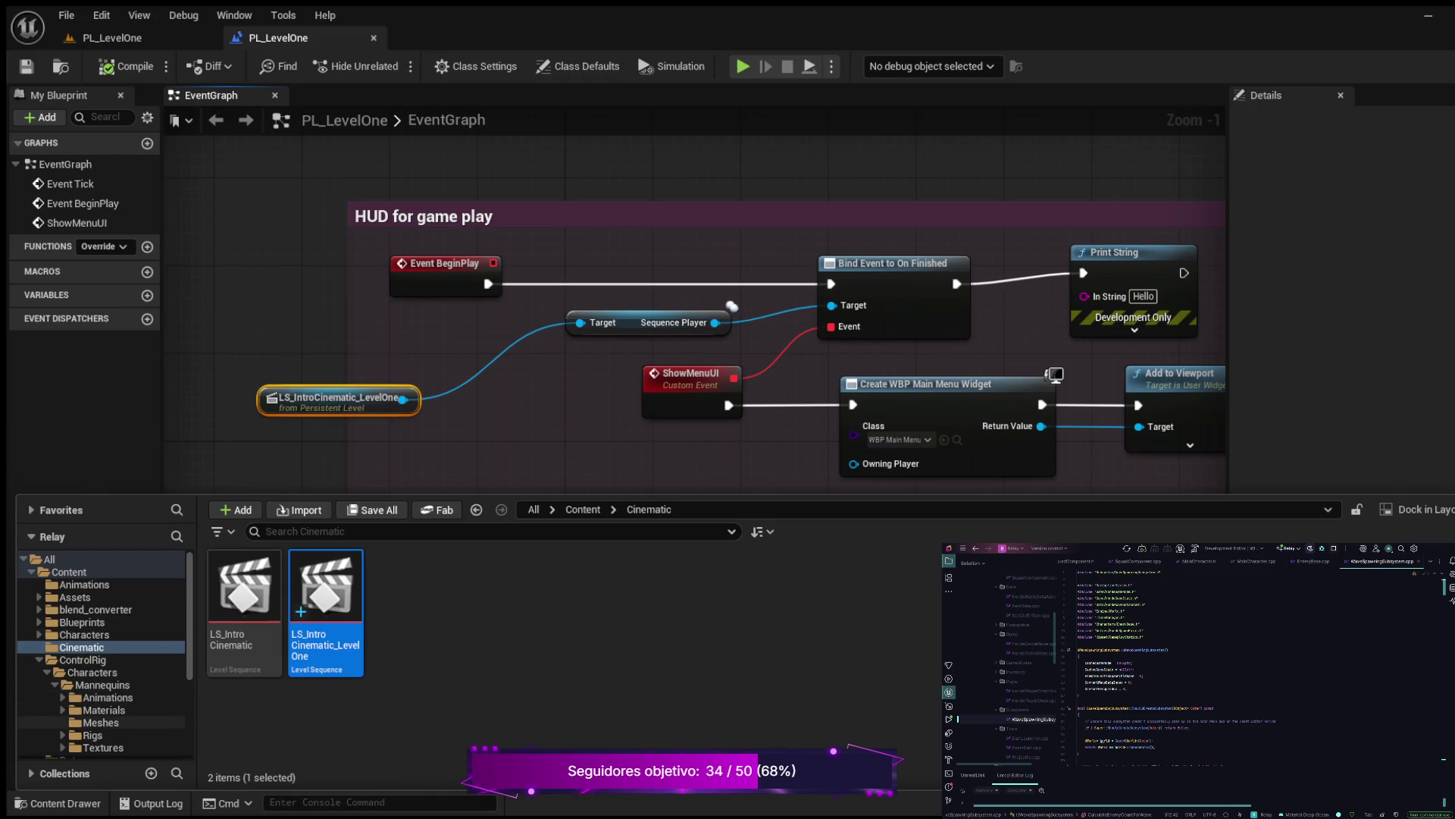
Select the original intro cinematic sequence and start renaming it
scroll(106, 697, "down", 2)
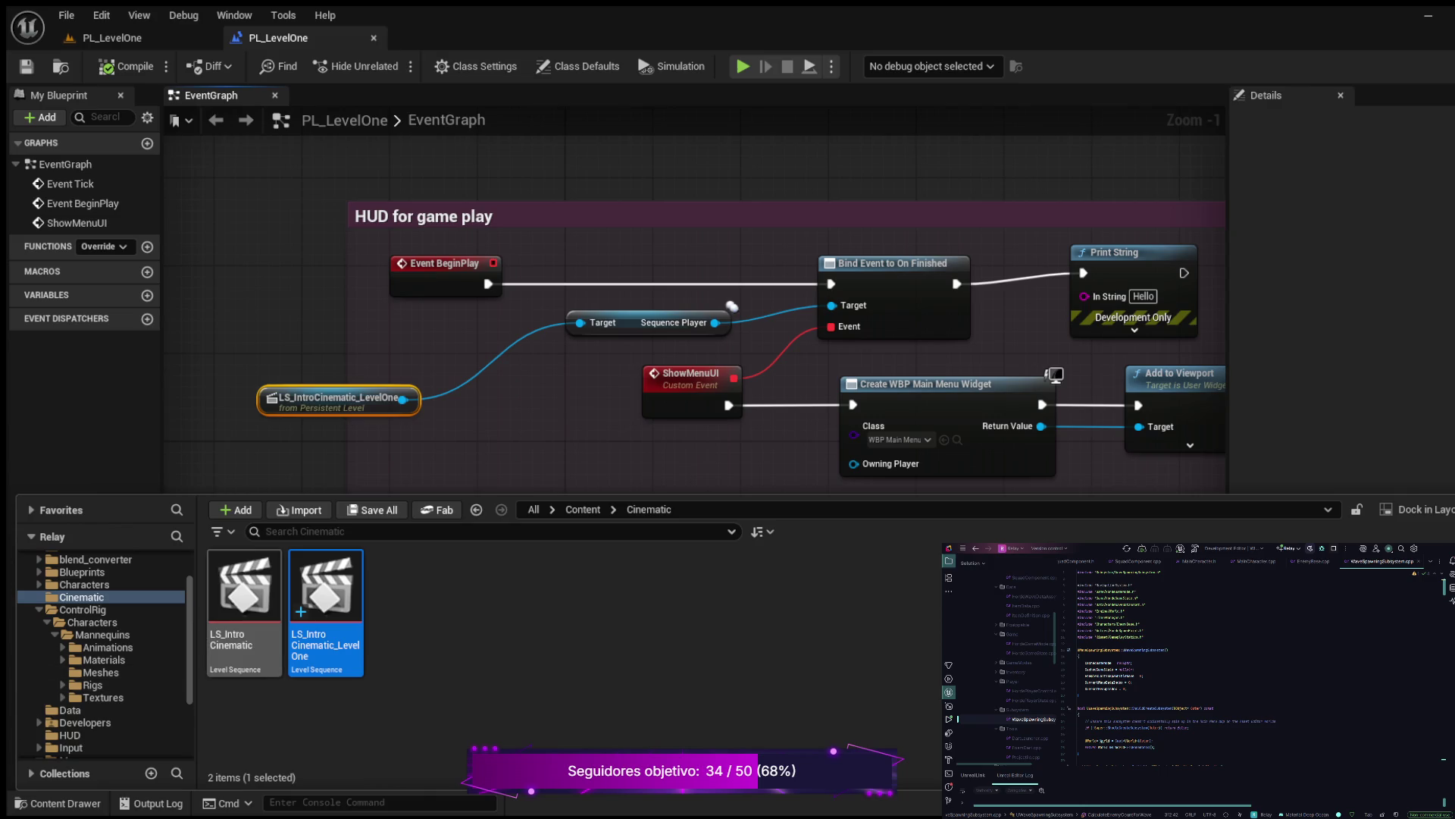
left_click(244, 599)
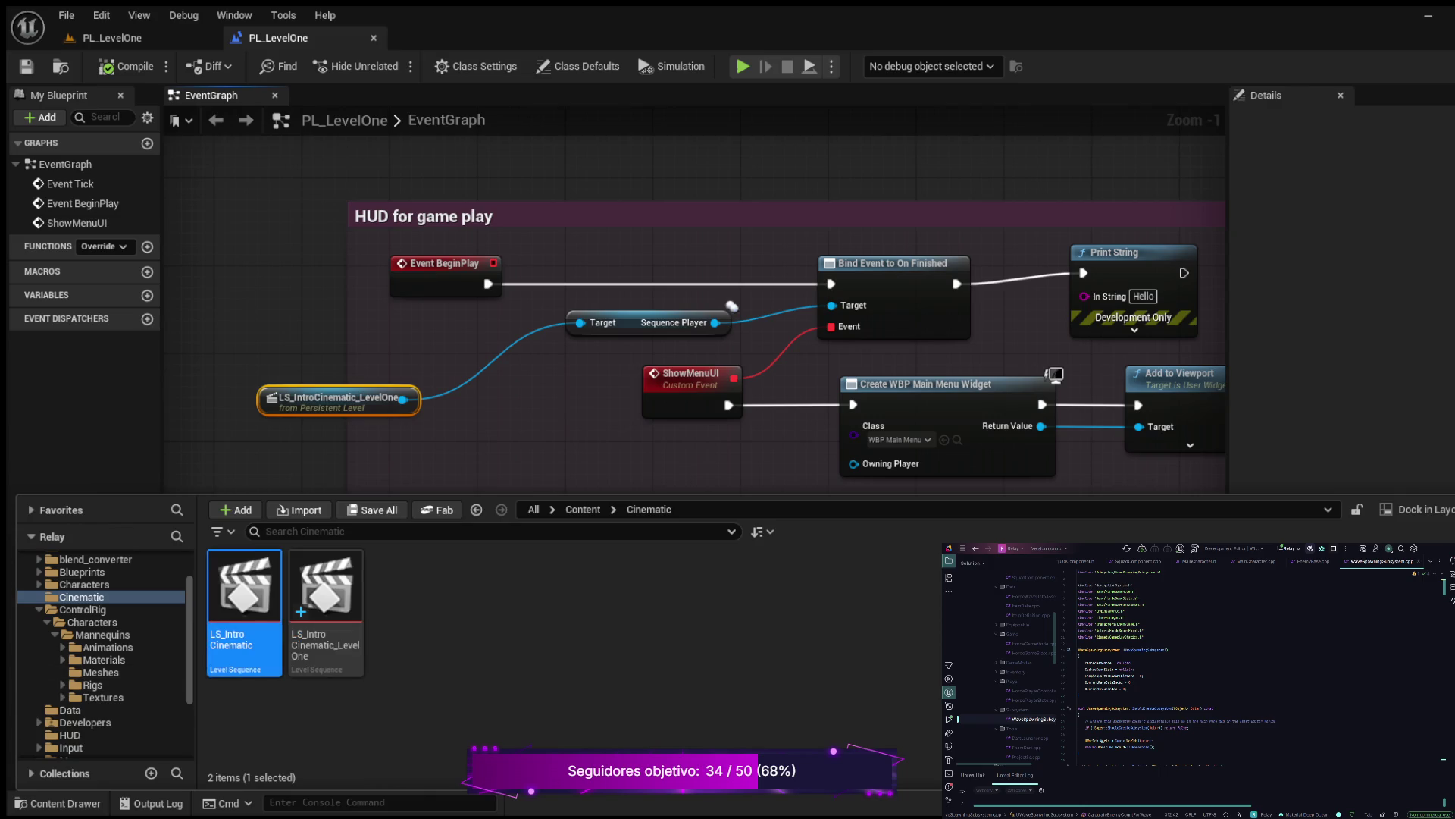
key("F2")
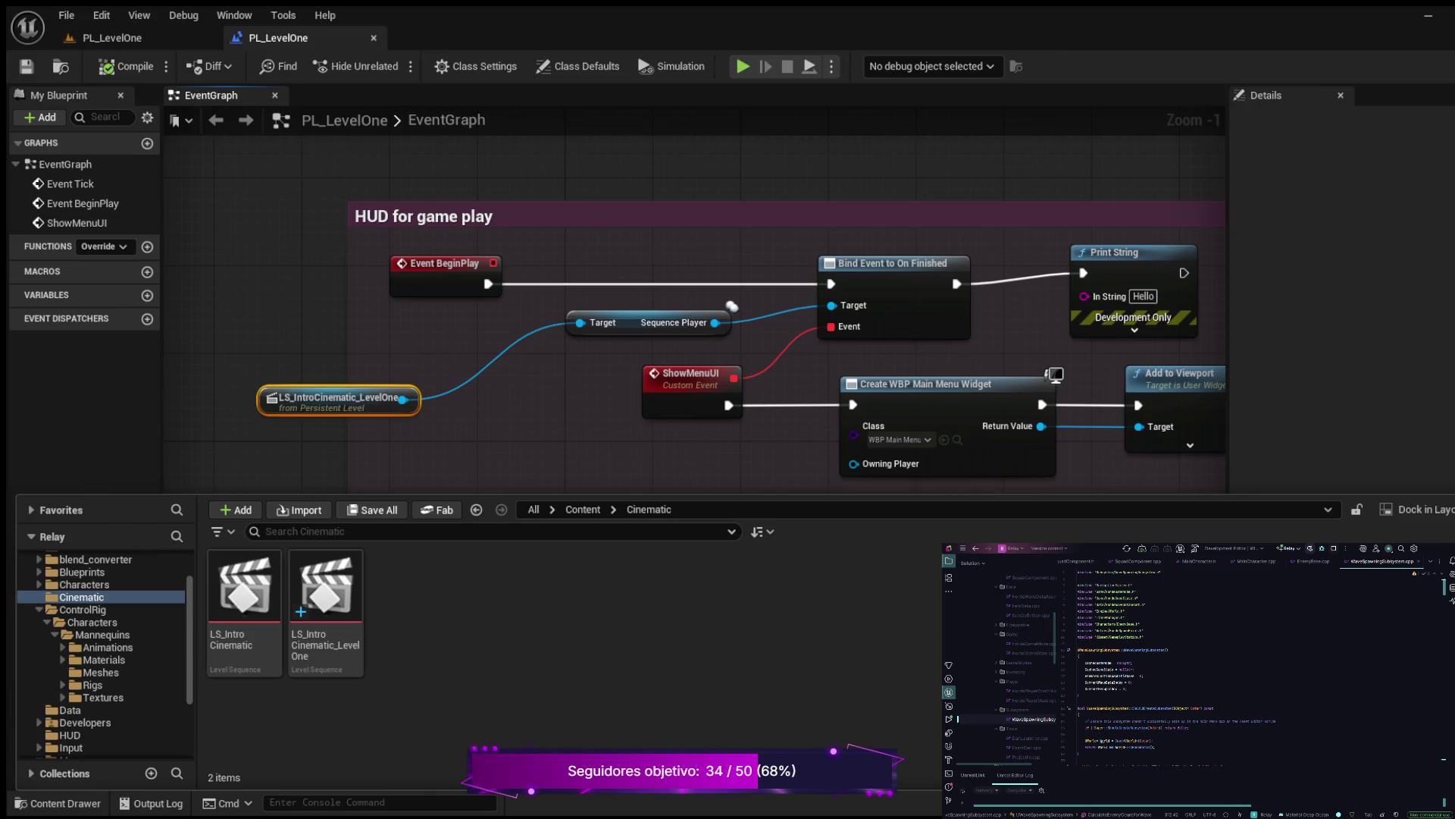
Search the Cinematic folder for 'LS_IntroCinematic', then clear the search
left_click(265, 532)
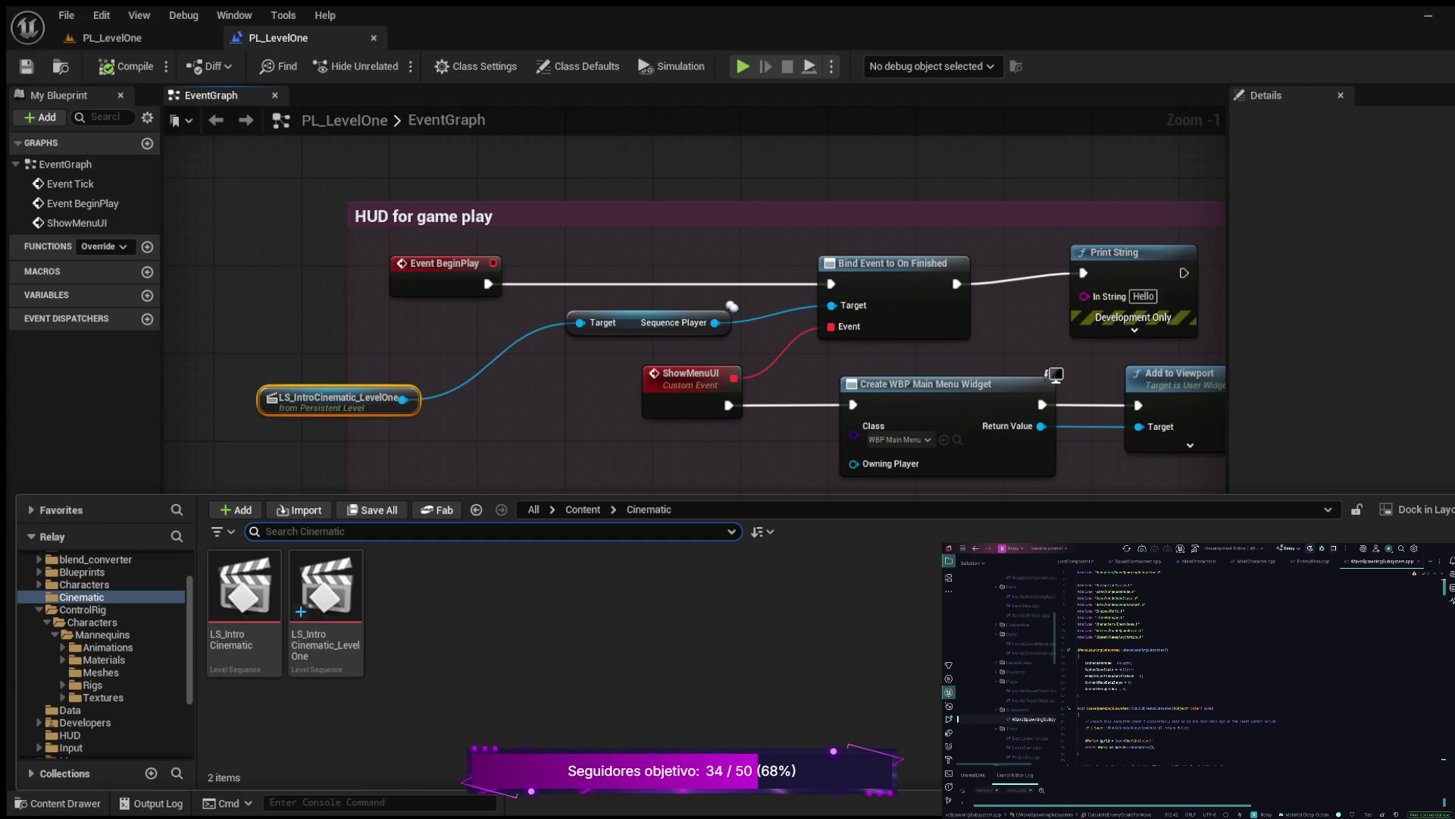
type("LS_IntroCinematic")
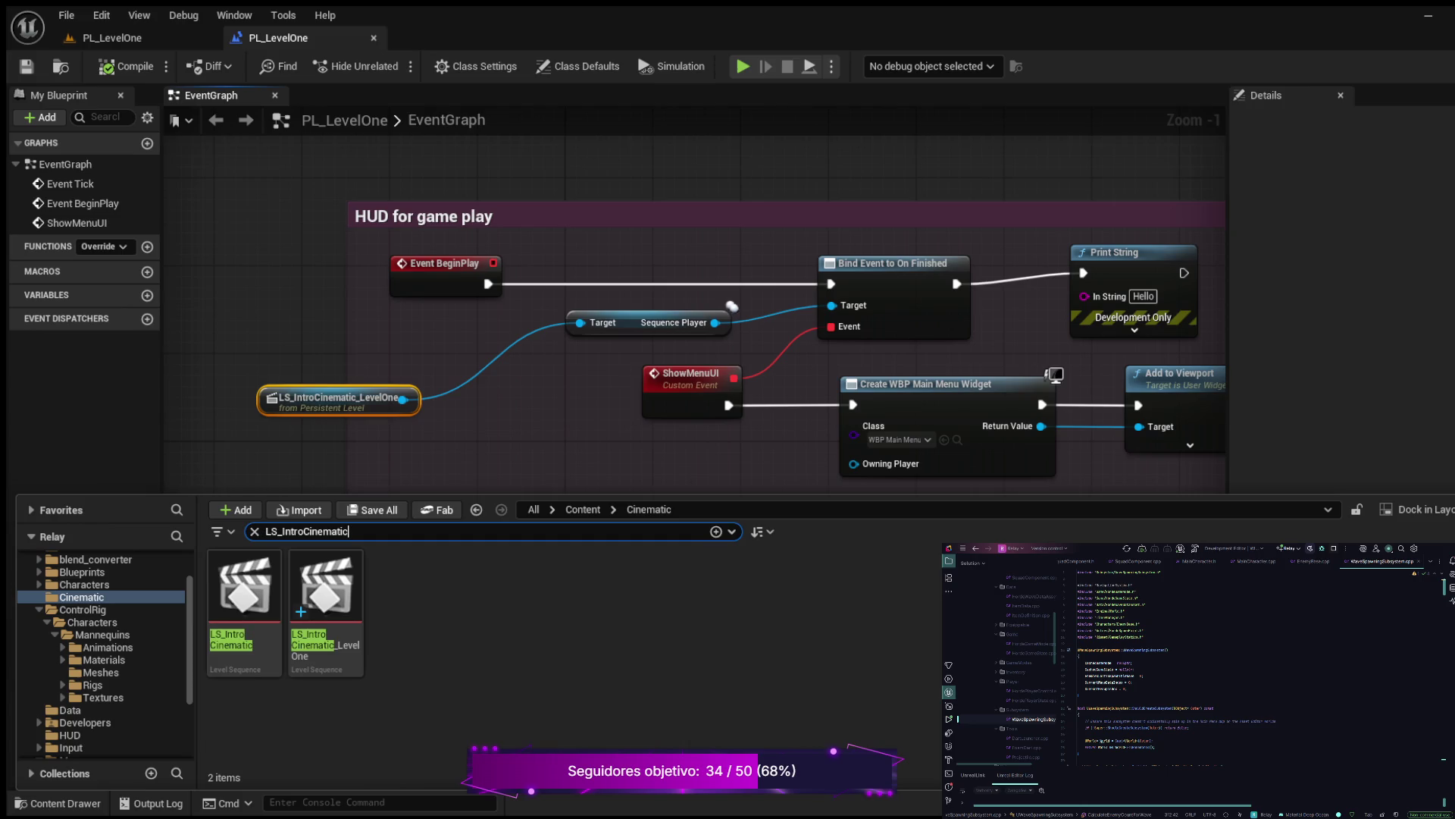
key("Return")
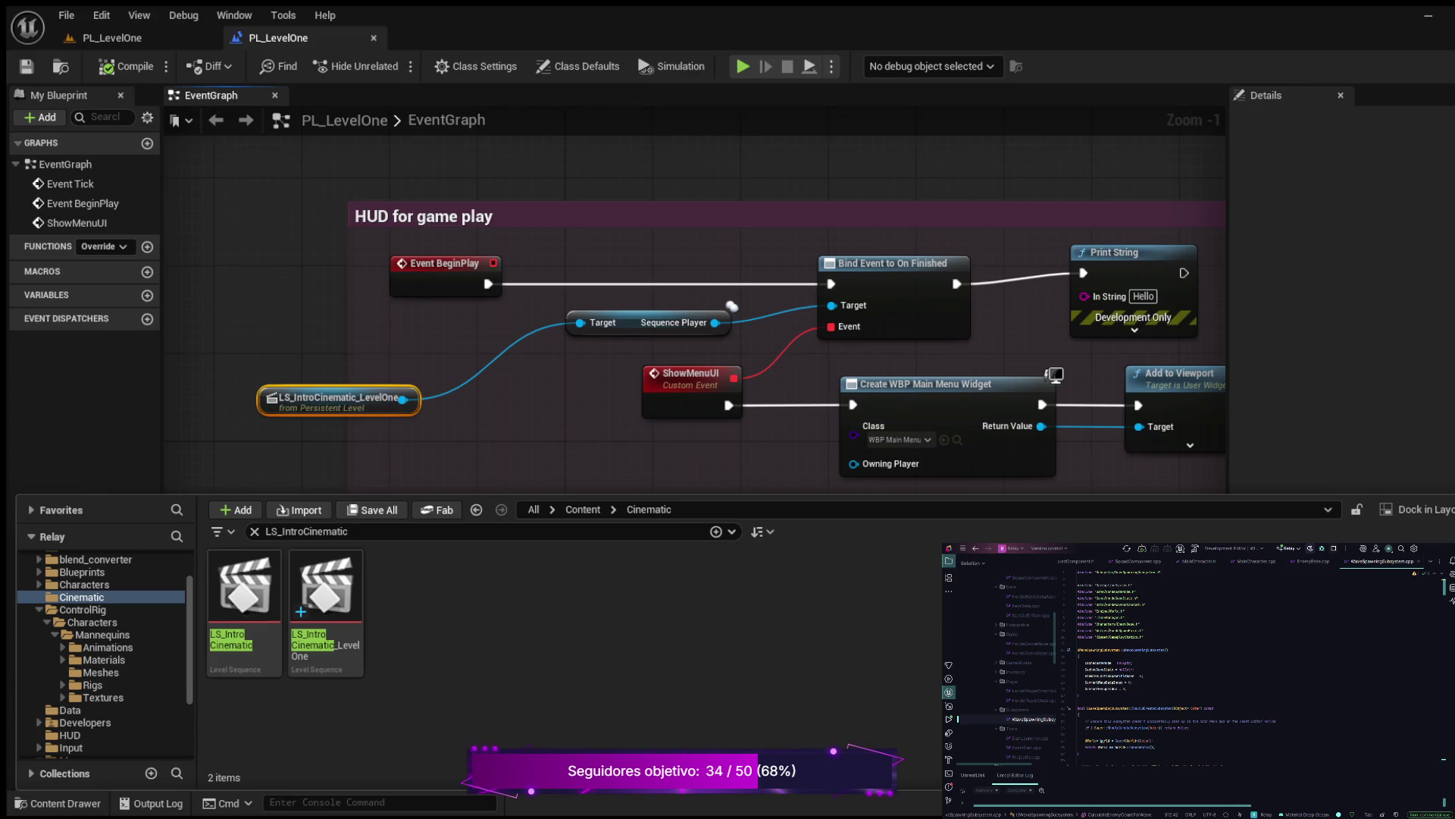
left_click(255, 531)
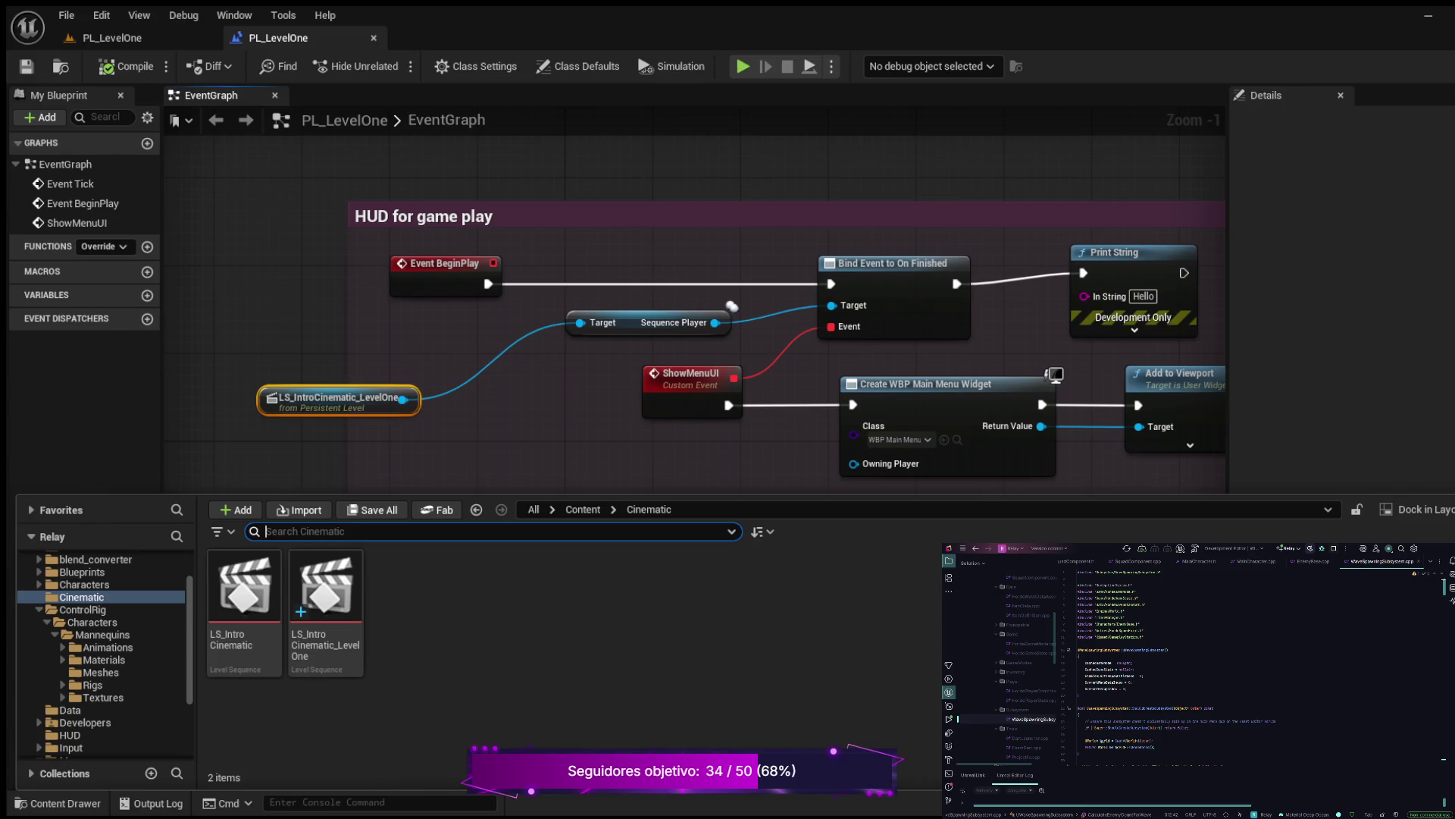
Close the Content Drawer and show the Level Blueprint's compiler results
key("ctrl+space")
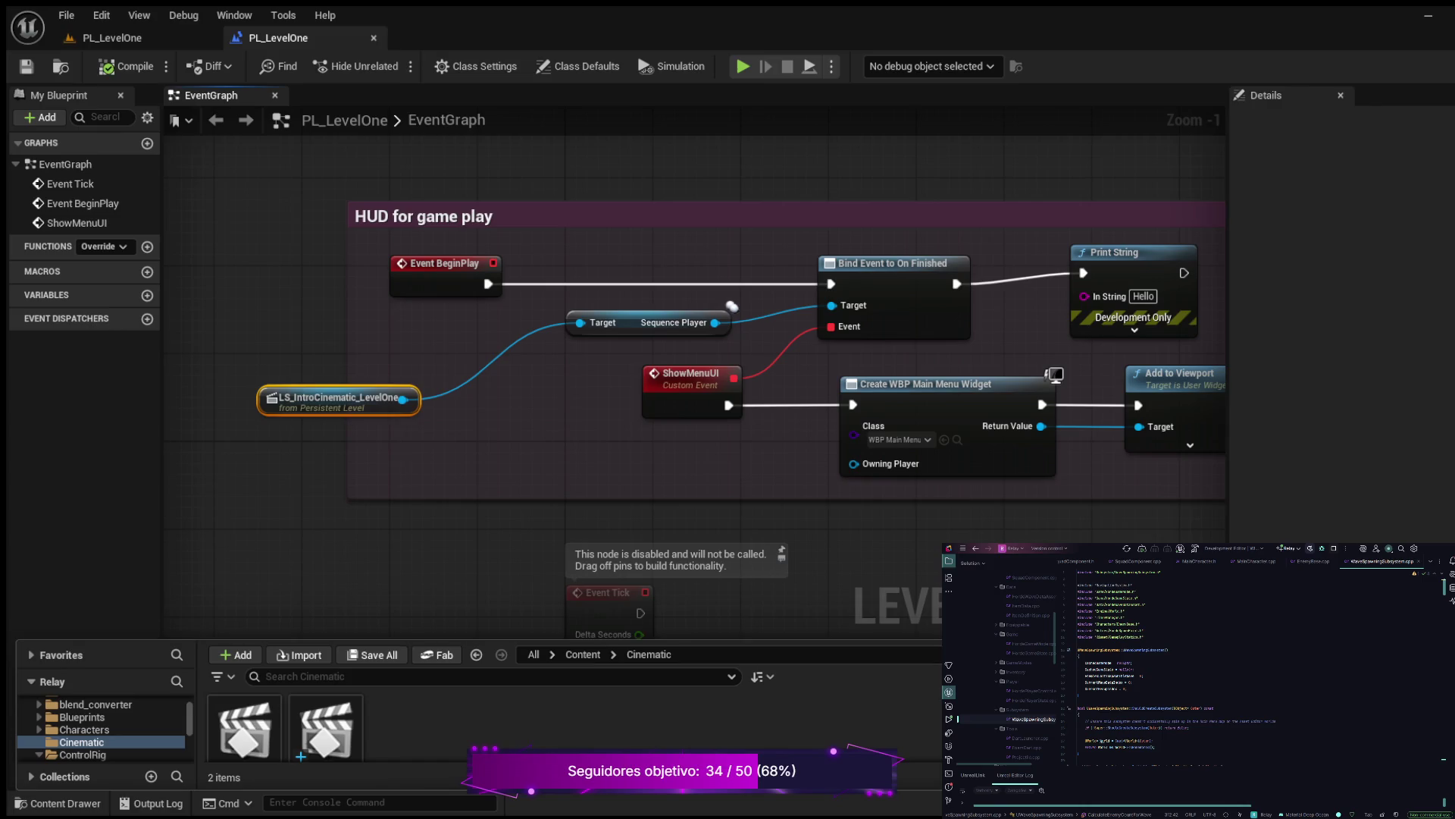
key("F7")
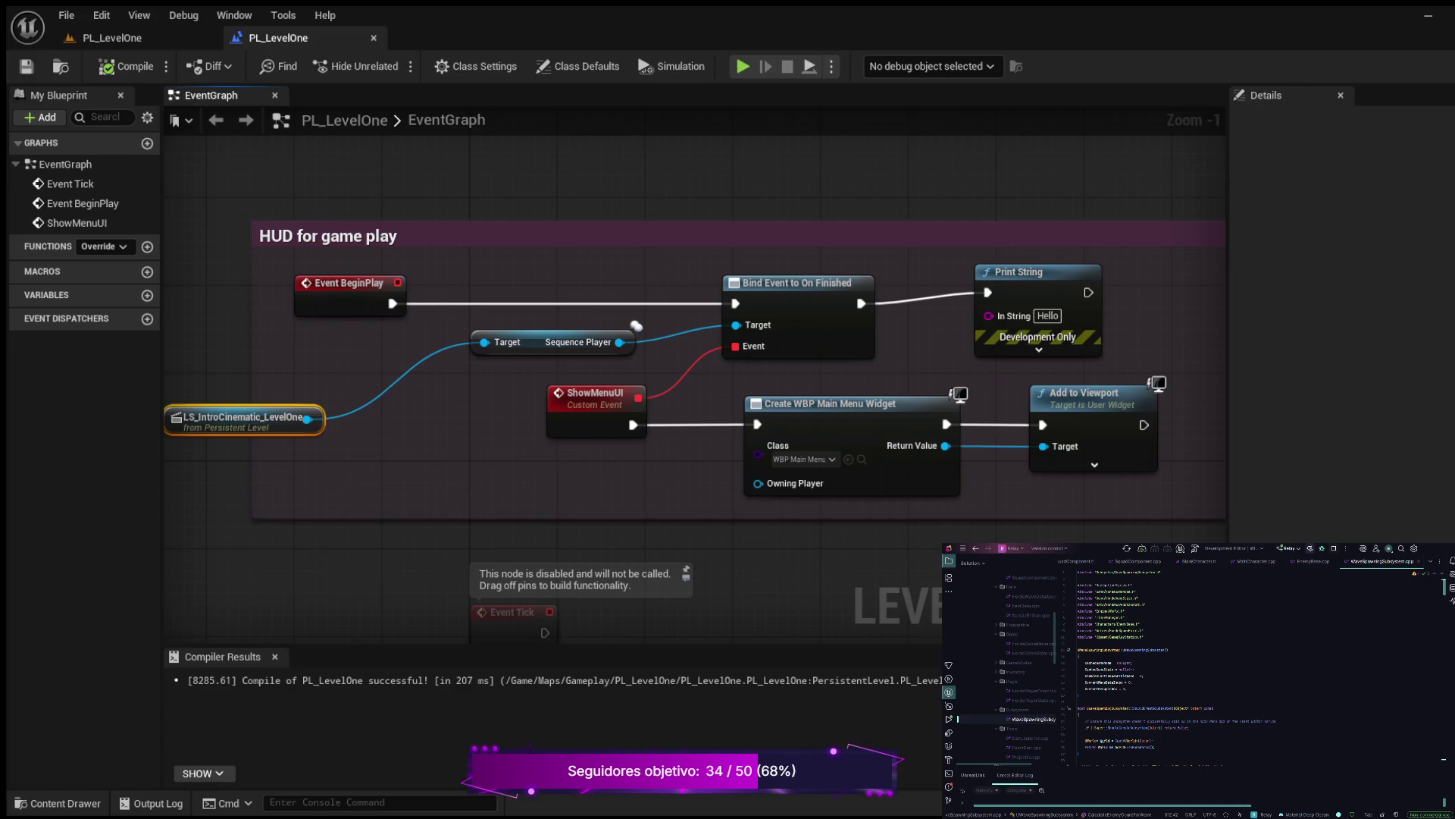
left_click(57, 802)
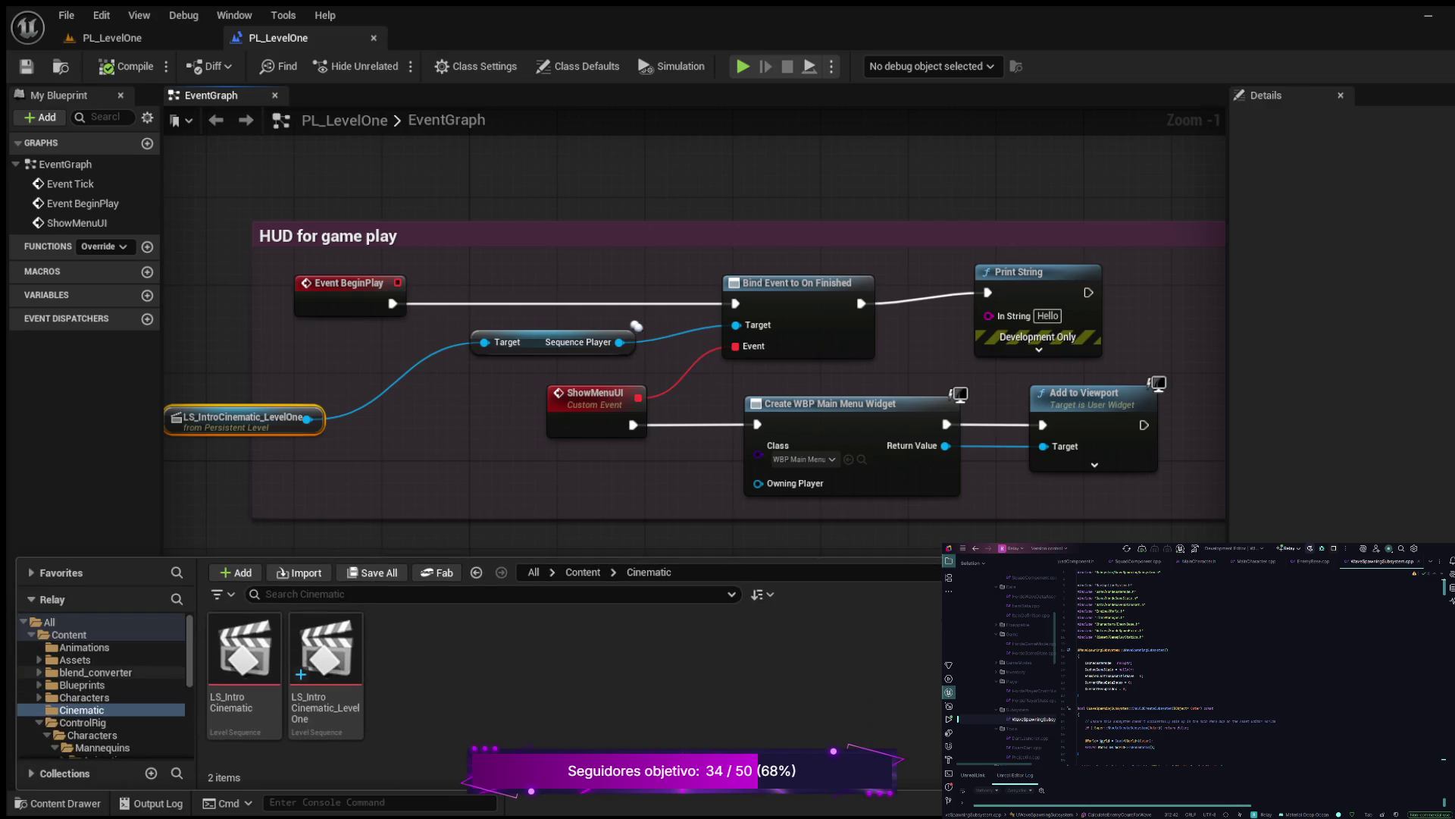
Open the HUD folder and launch the WBP_MainMenu widget blueprint
scroll(102, 682, "down", 2)
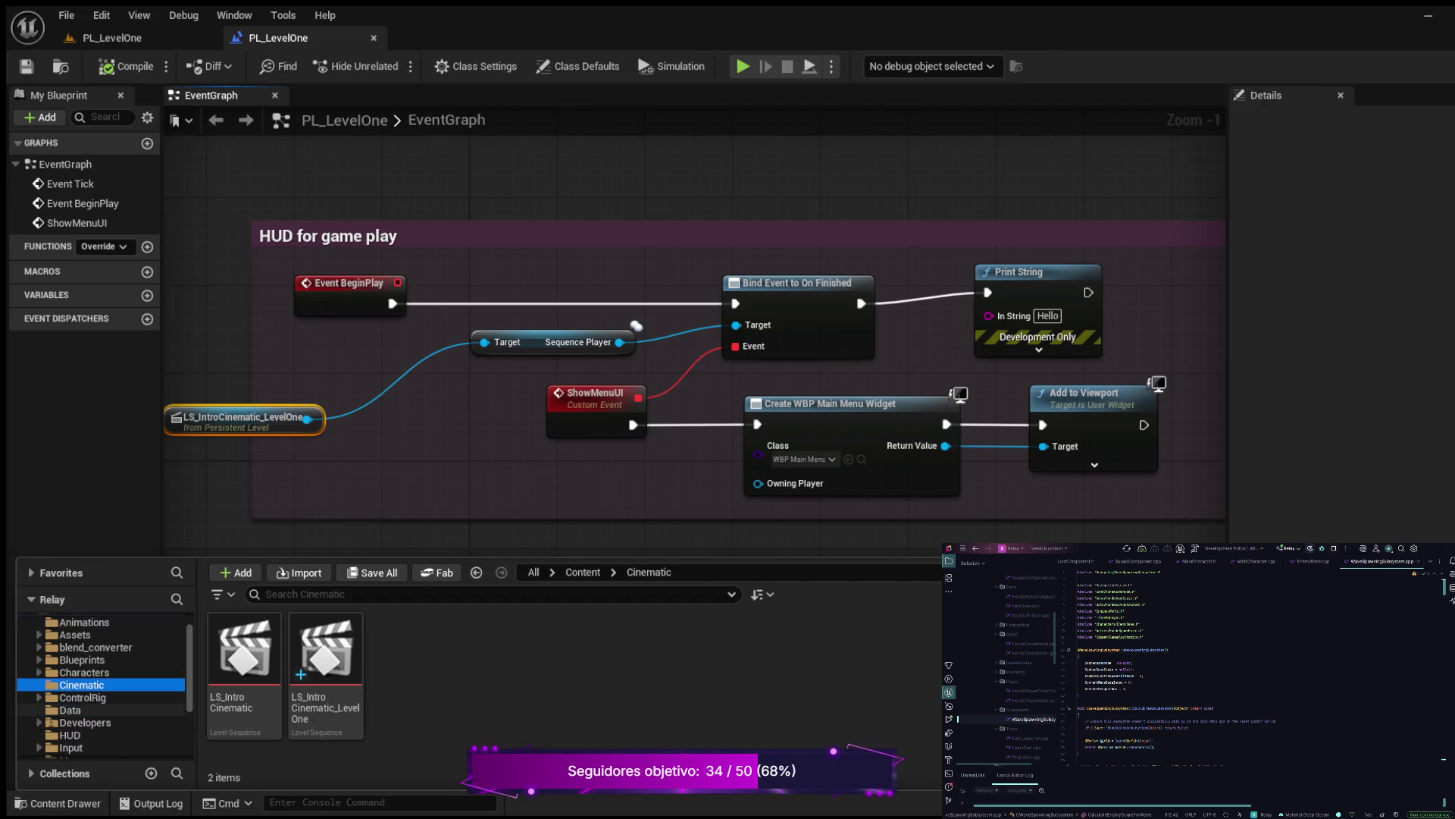
left_click(69, 685)
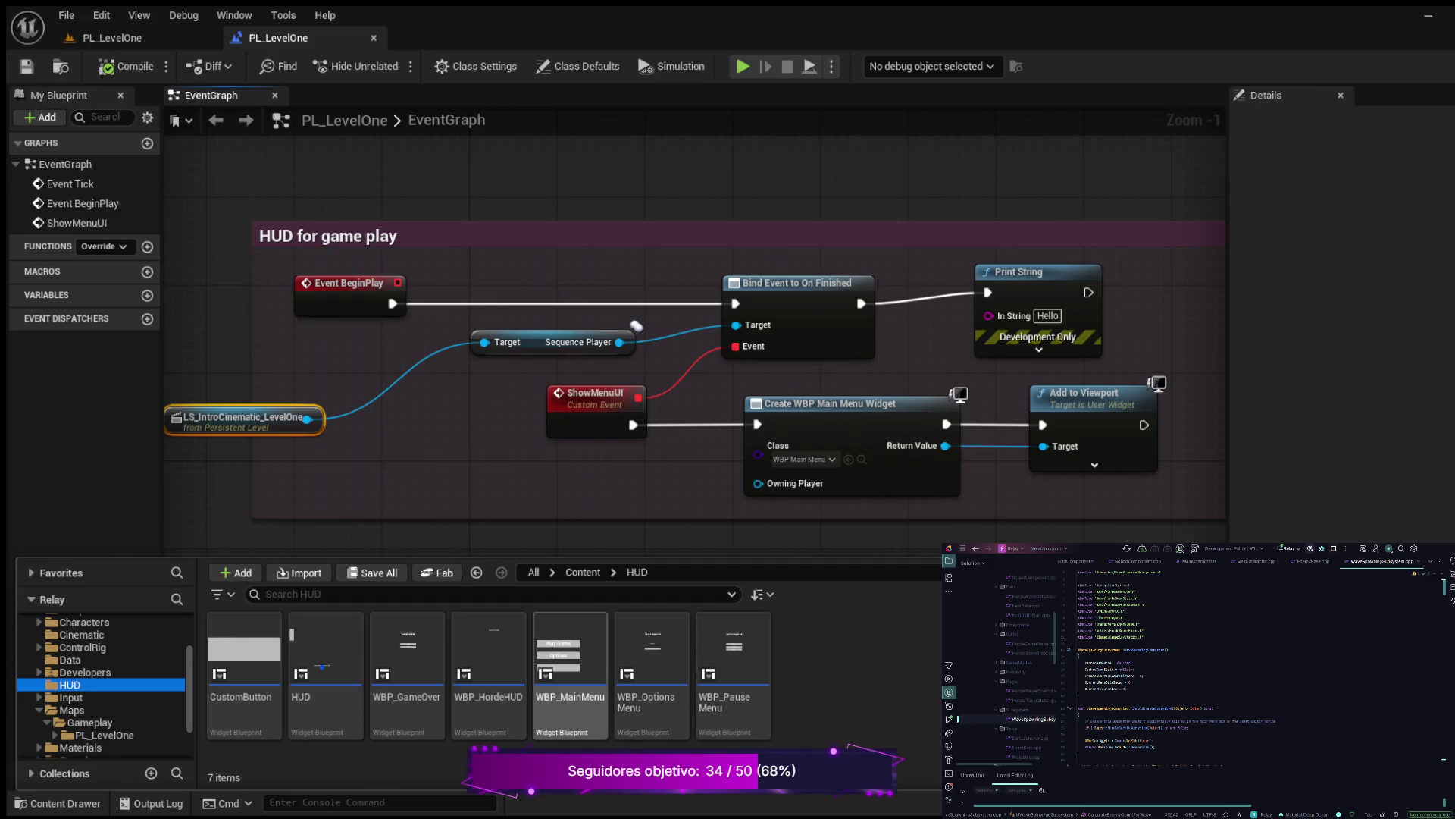
double_click(570, 659)
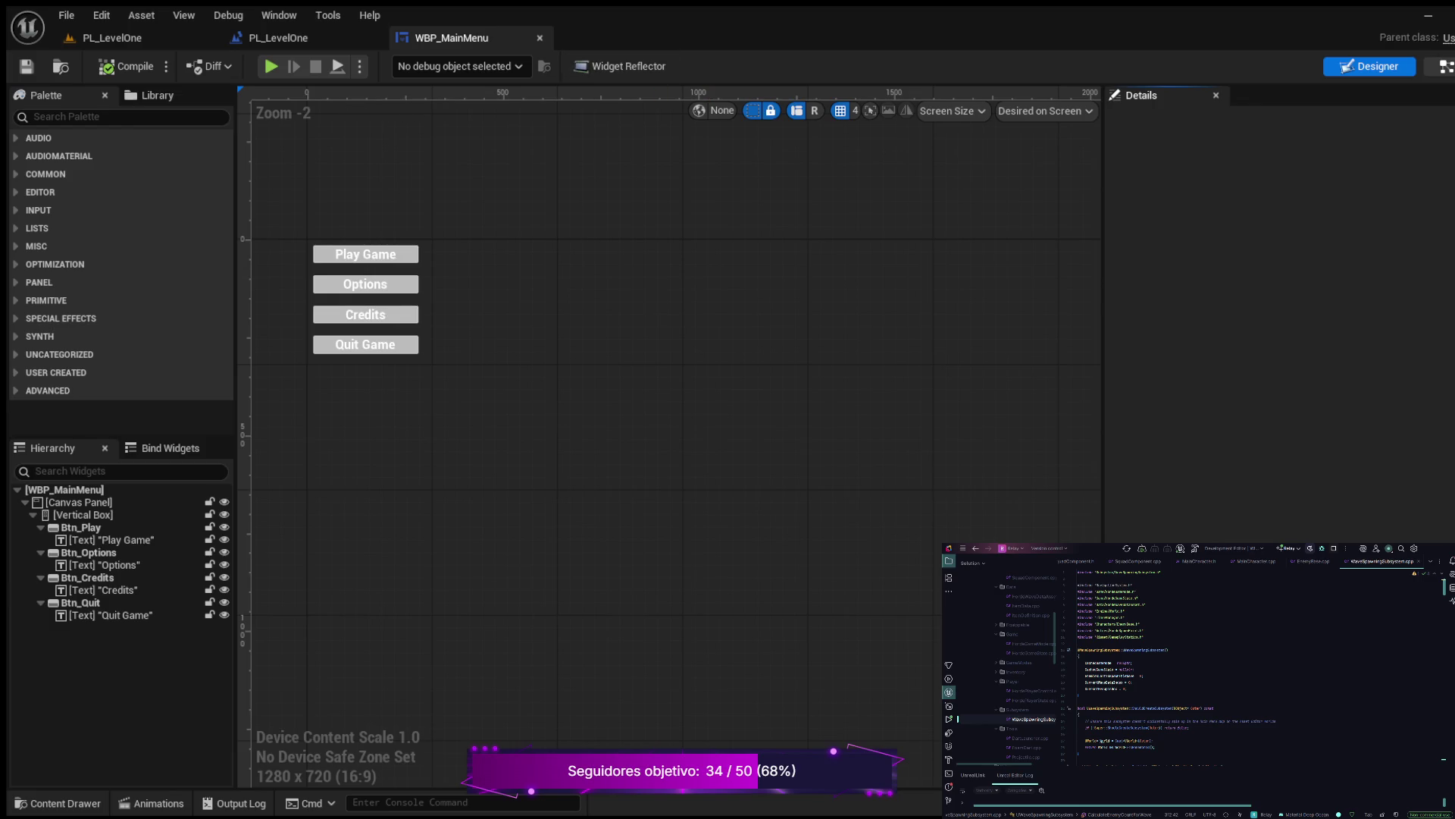
Switch WBP_MainMenu to its EventGraph and pan to the full Play Game logic
left_click(1444, 66)
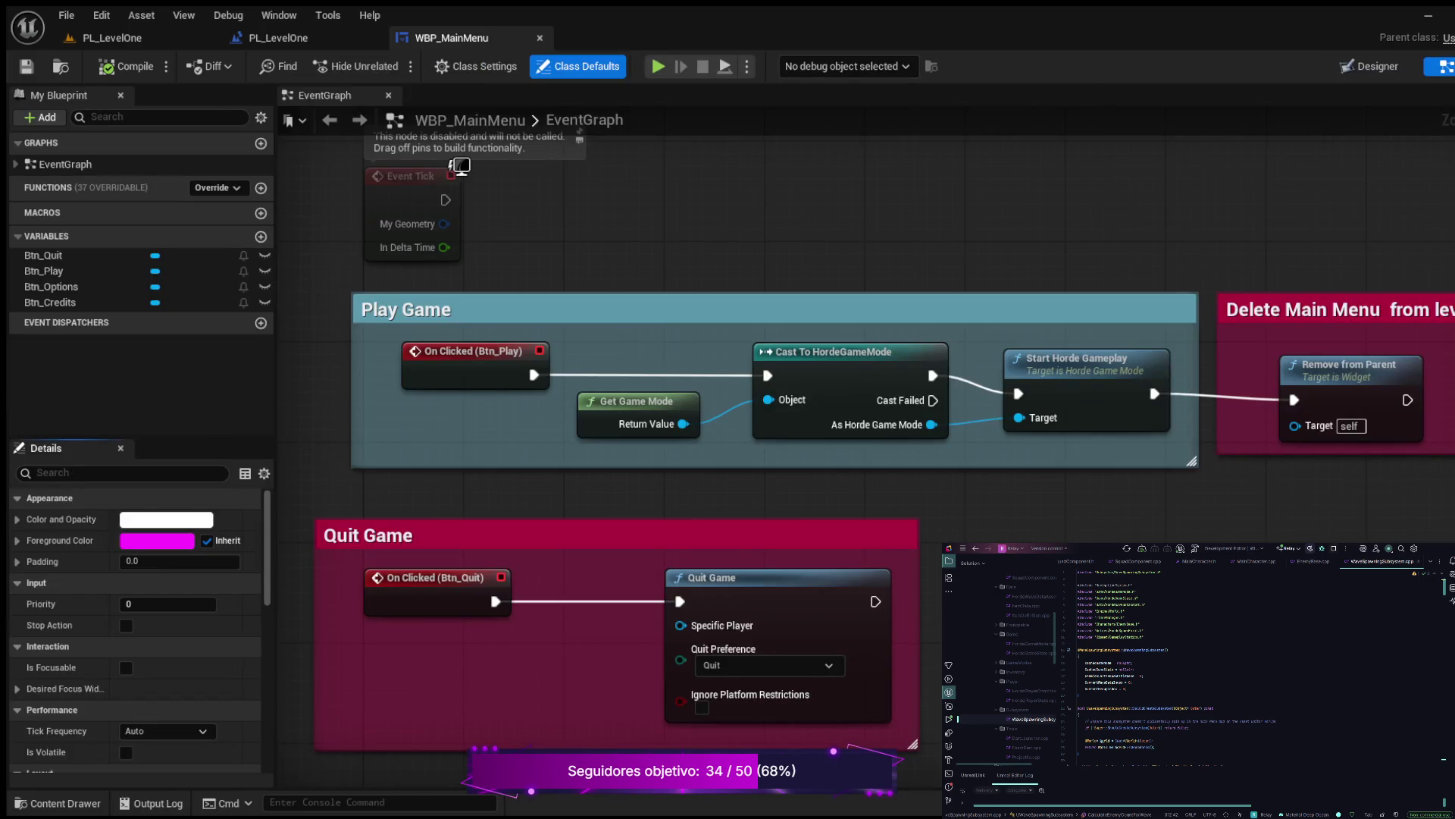
mouse_move(1115, 570)
left_mouse_down()
mouse_move(1198, 508)
mouse_move(824, 633)
mouse_move(992, 645)
left_mouse_up()
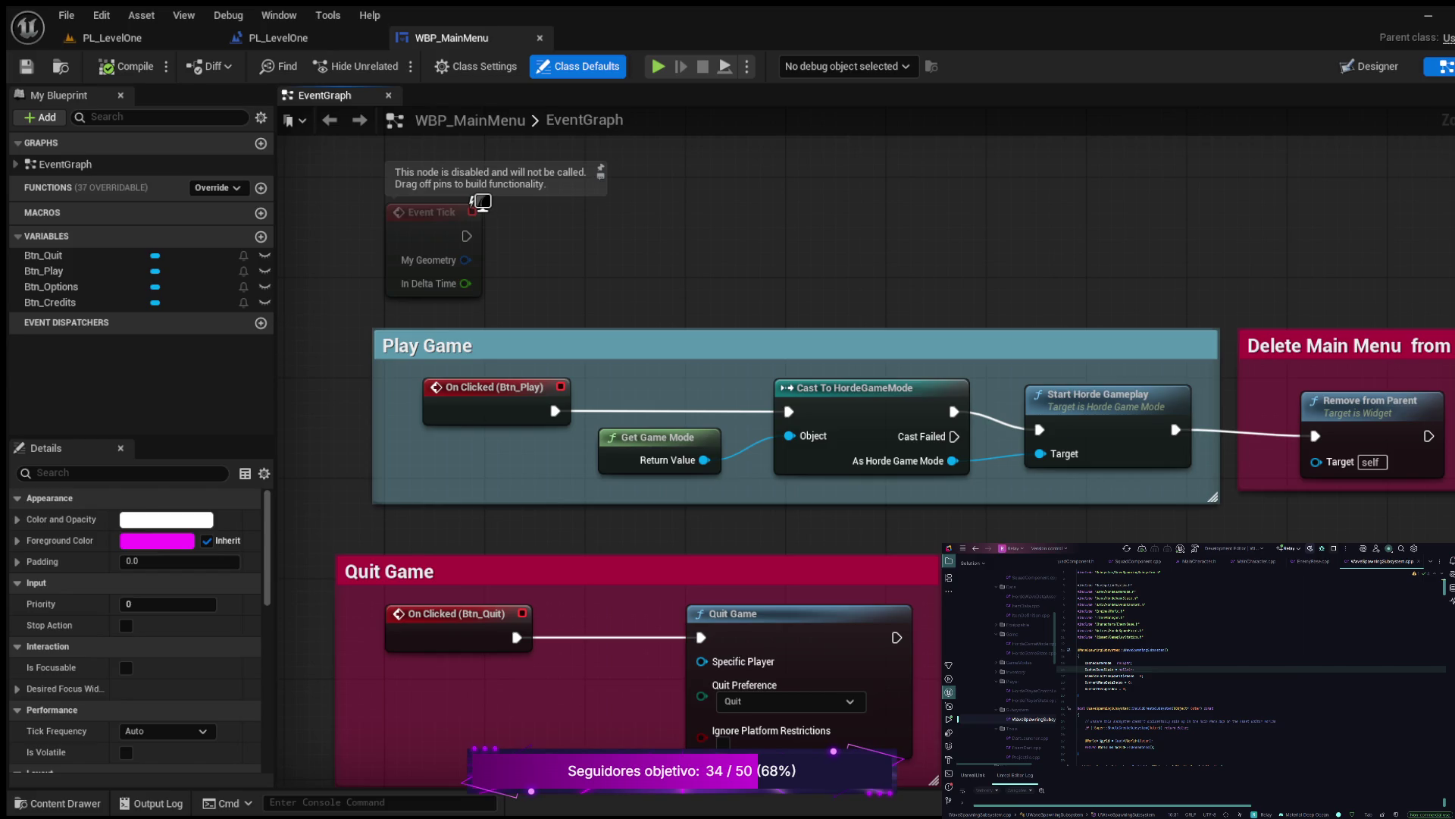
Play PL_LevelOne with Alt+P, stop with Esc, and return to the Level Blueprint tab
left_click(112, 37)
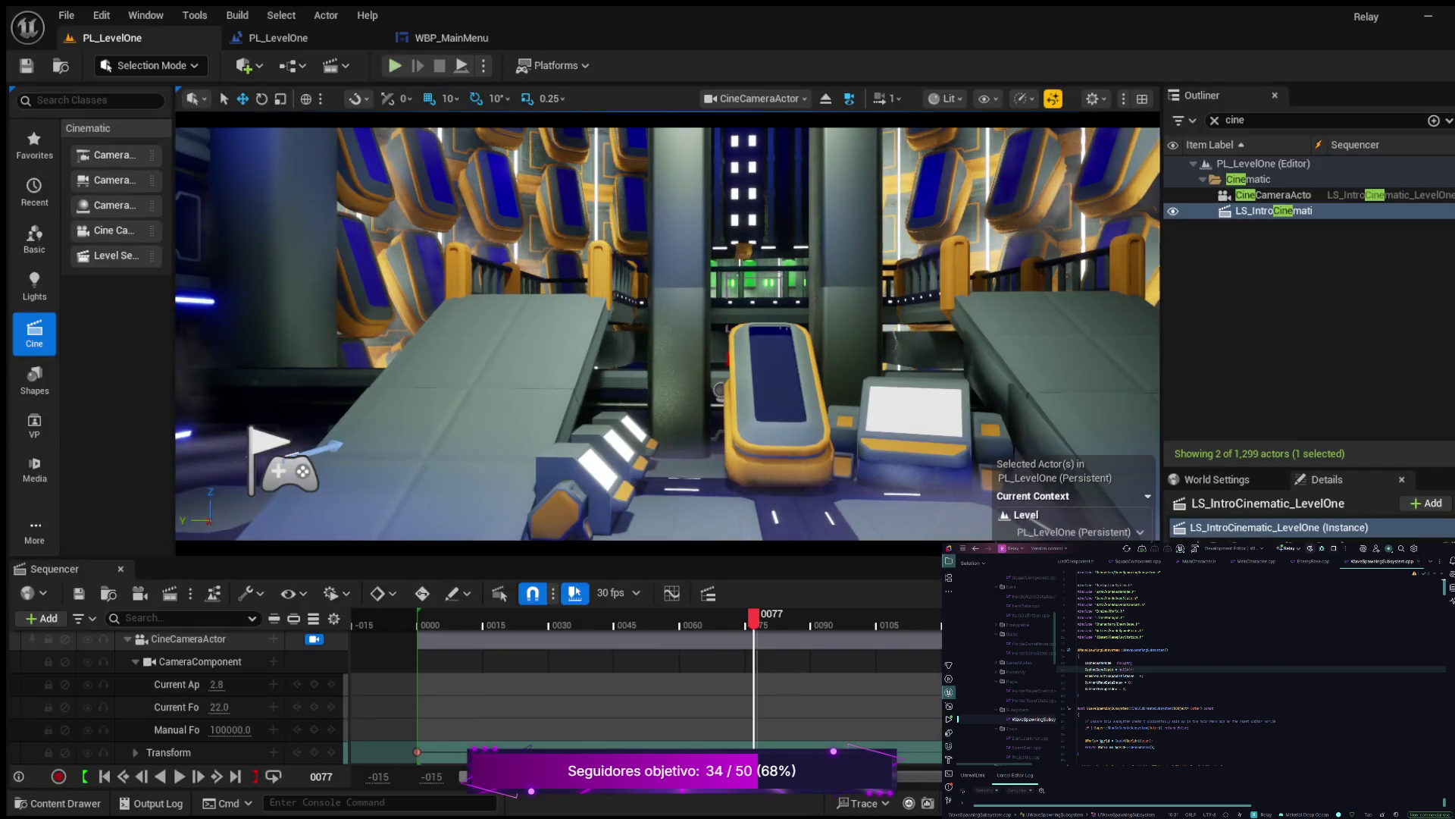
key("alt+p")
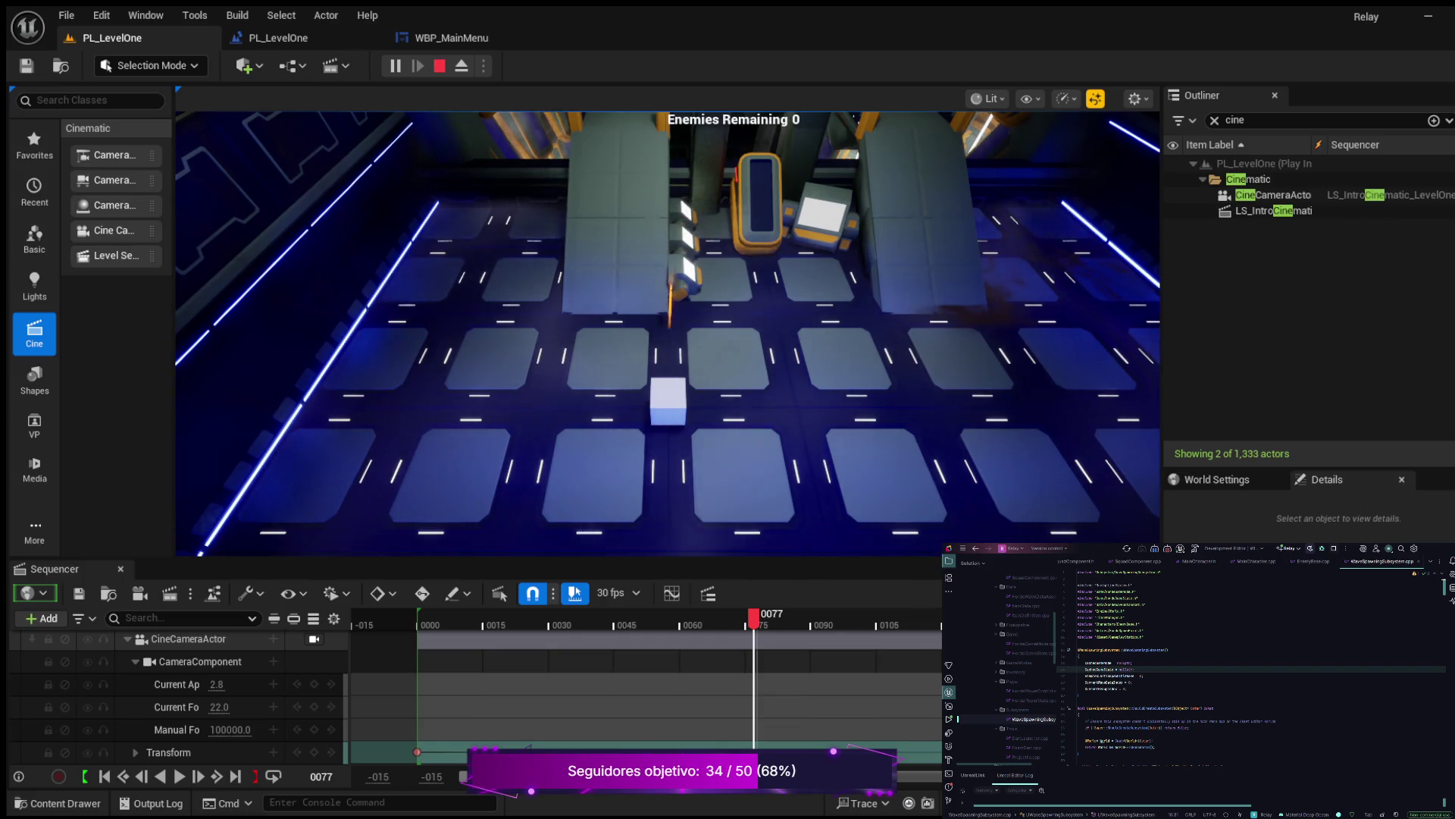
key("Escape")
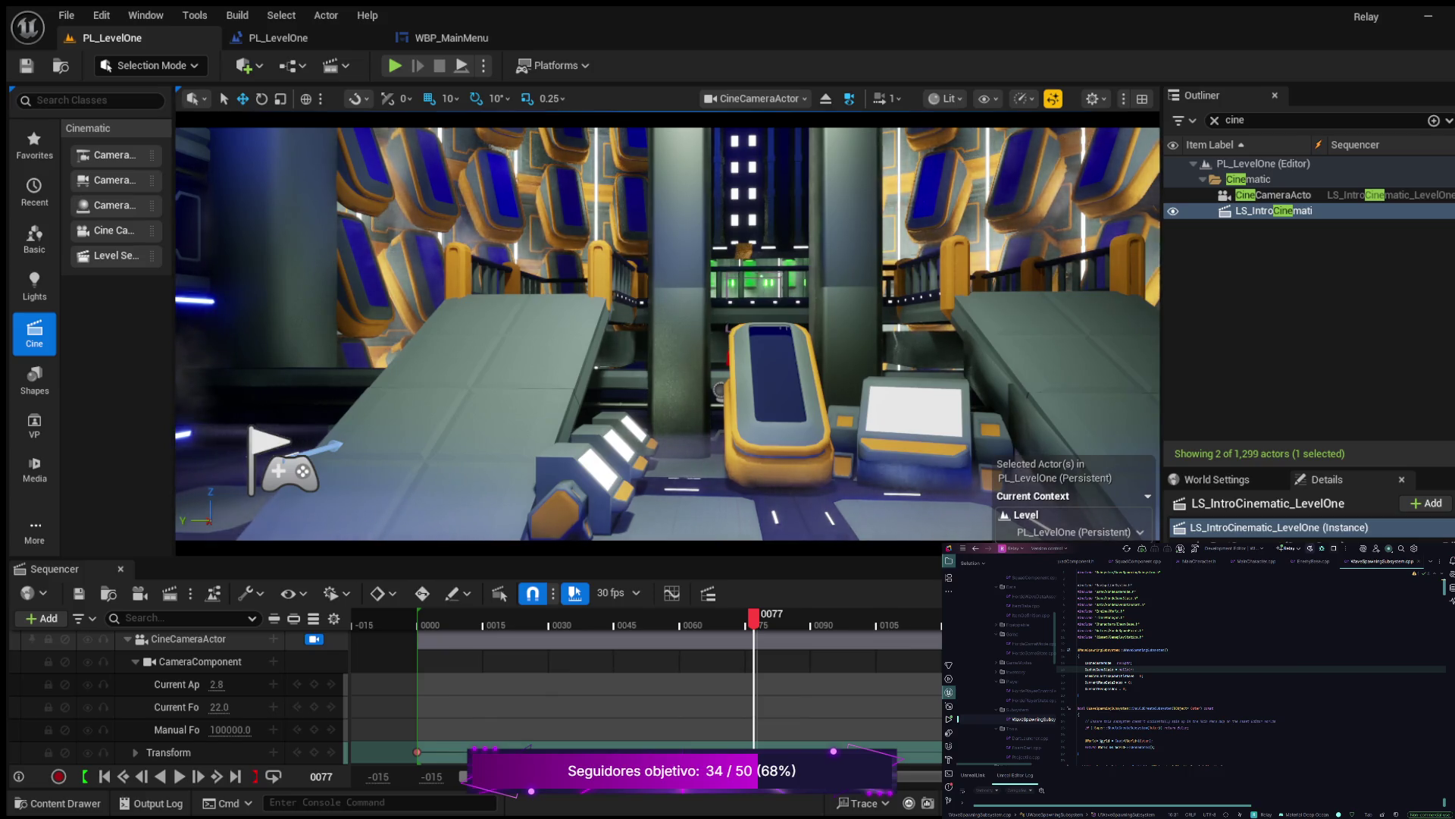
left_click(279, 38)
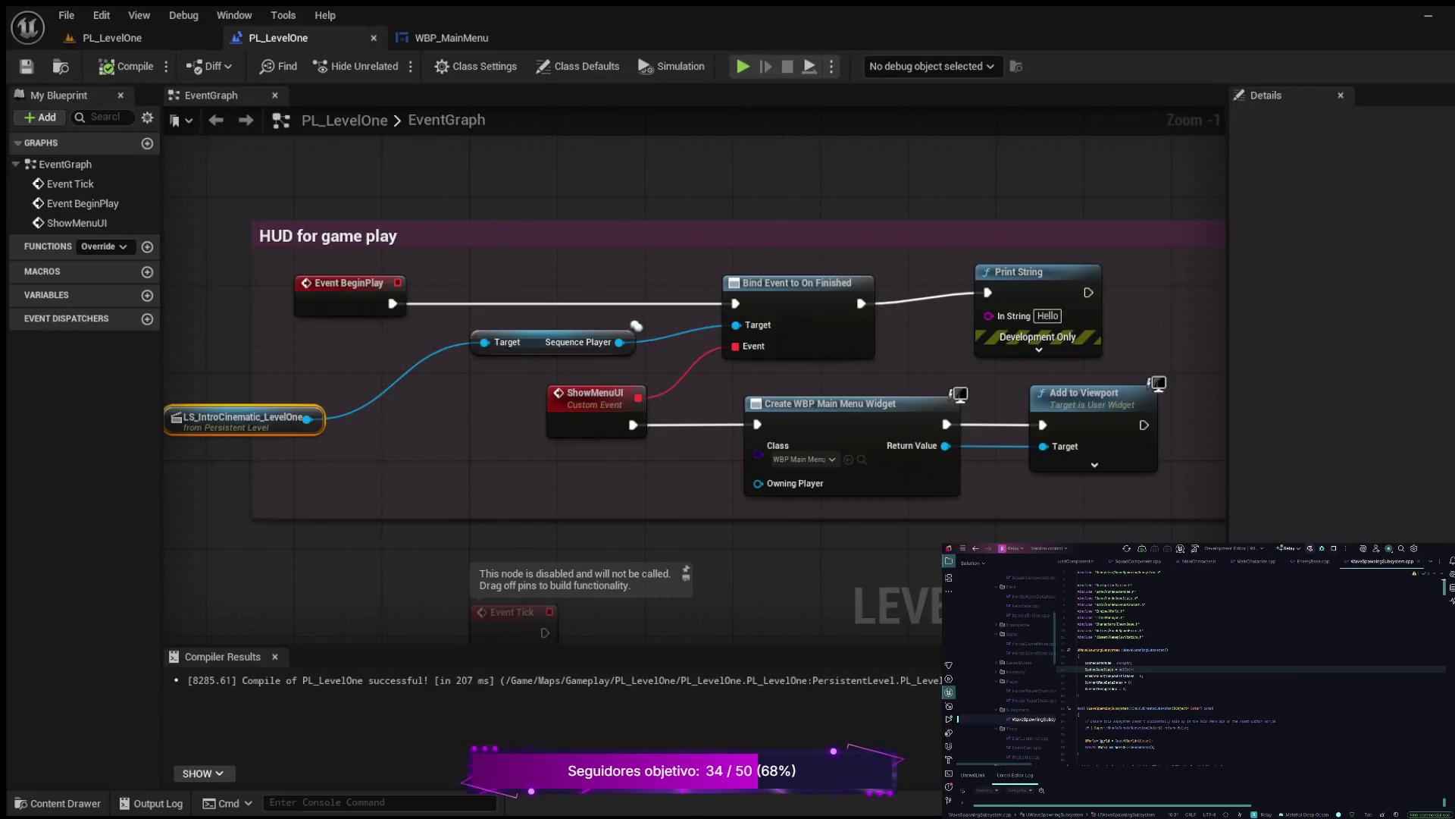
left_click_drag(459, 423, 557, 438)
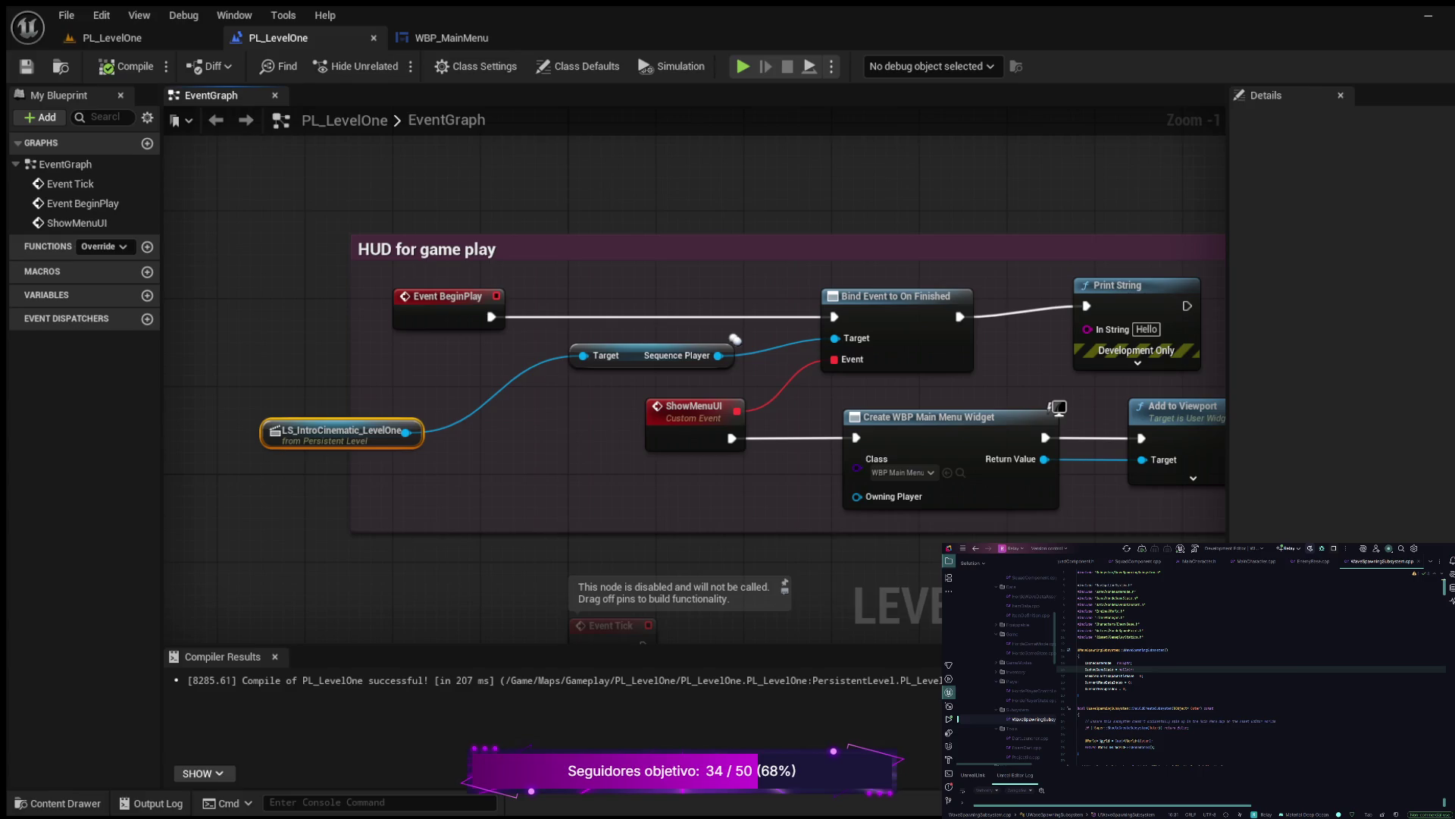
scroll(402, 416, "down", 1)
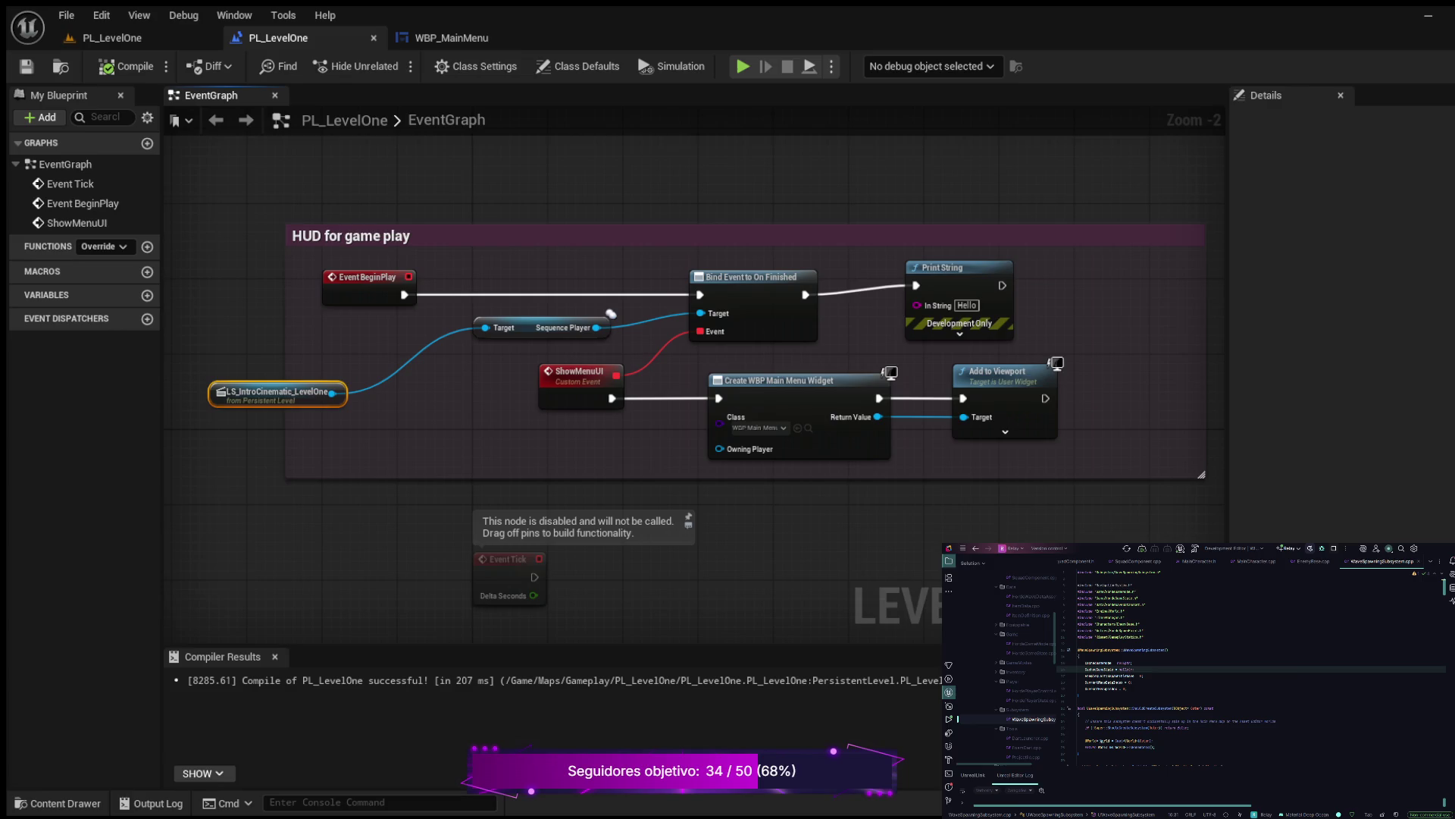
scroll(577, 349, "down", 9)
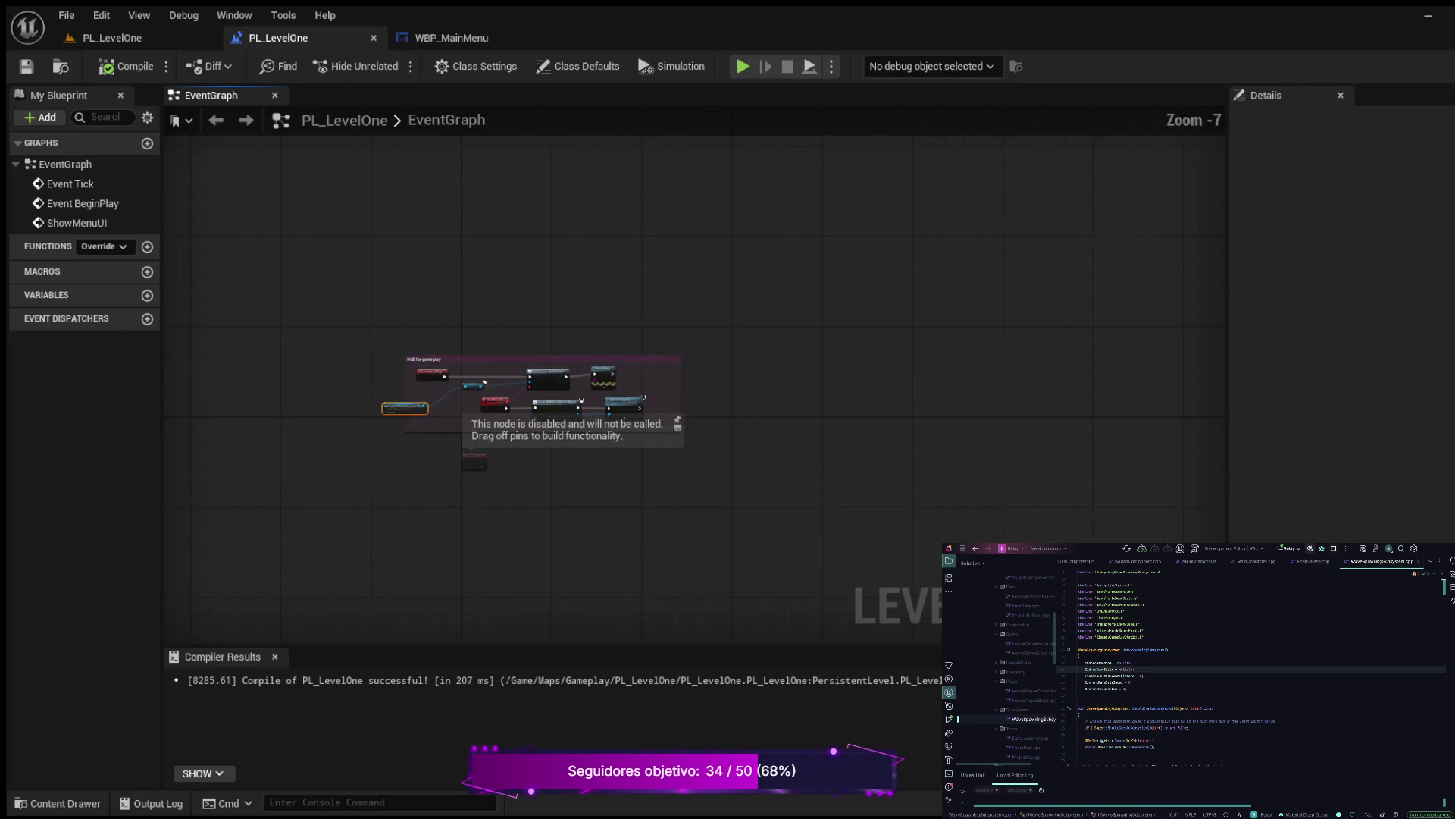
scroll(578, 335, "up", 9)
left_click_drag(467, 514, 476, 422)
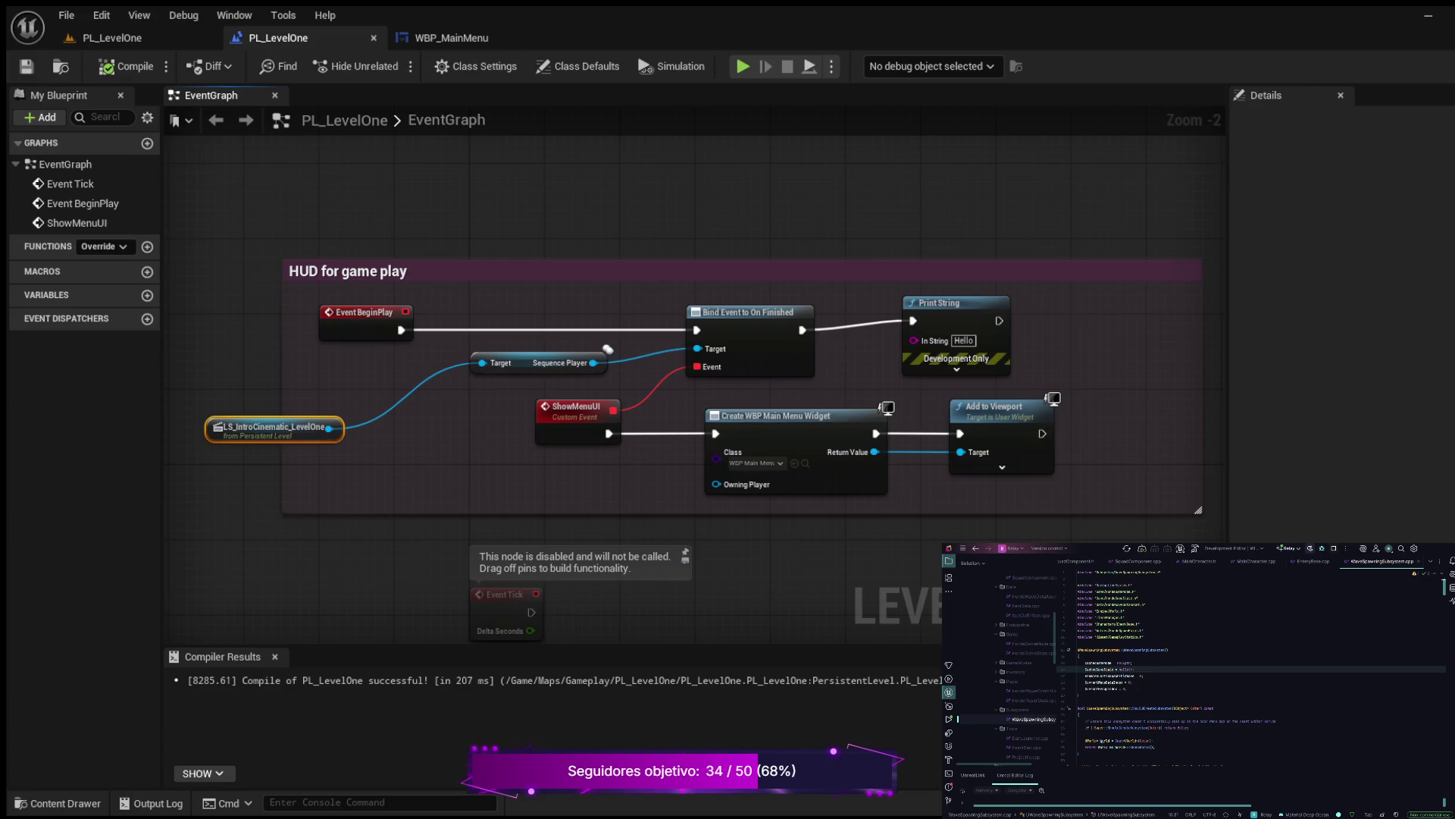
key("Escape")
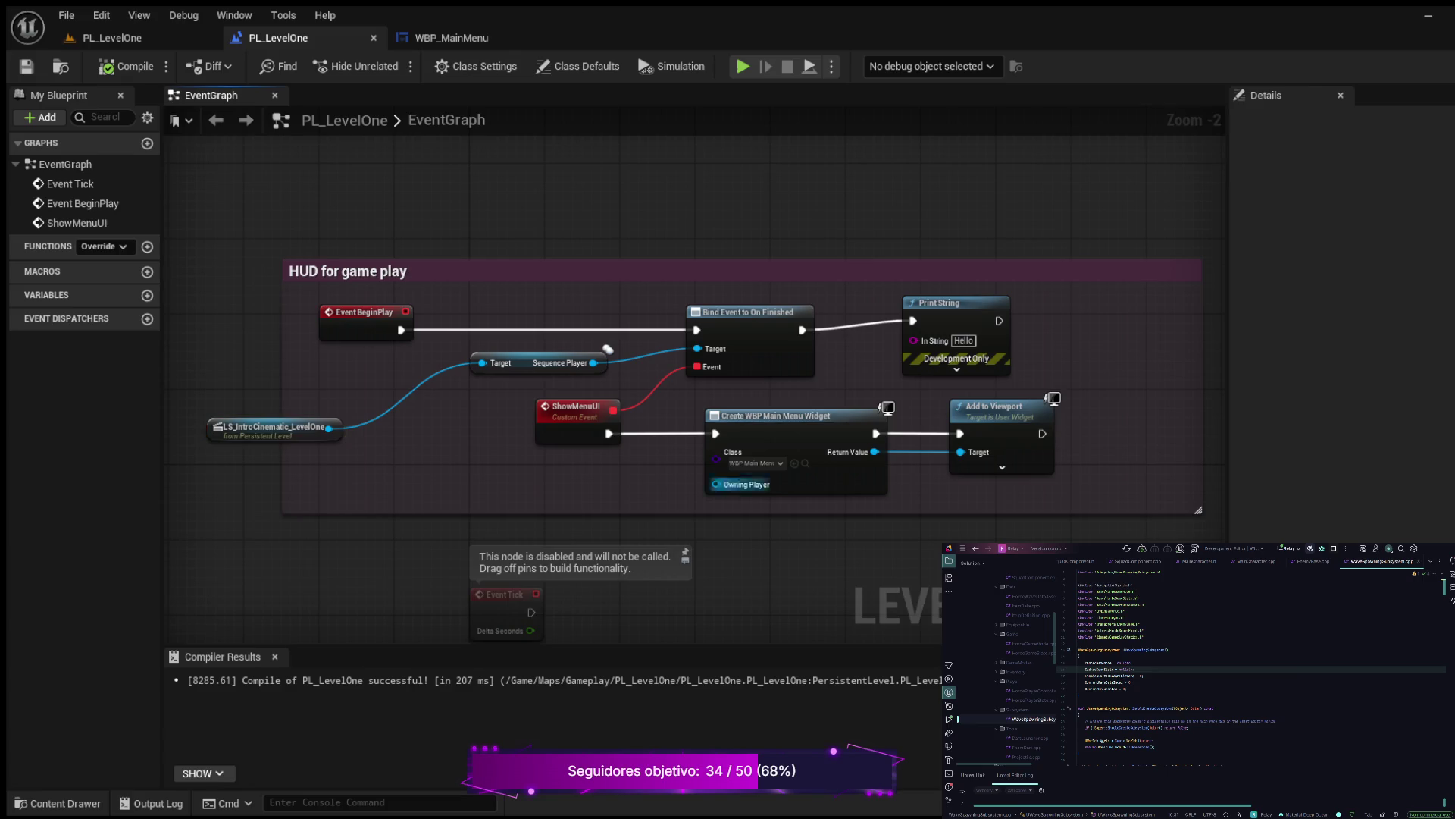
Delete the Add to Viewport node following Create WBP Main Menu Widget
left_click(997, 413)
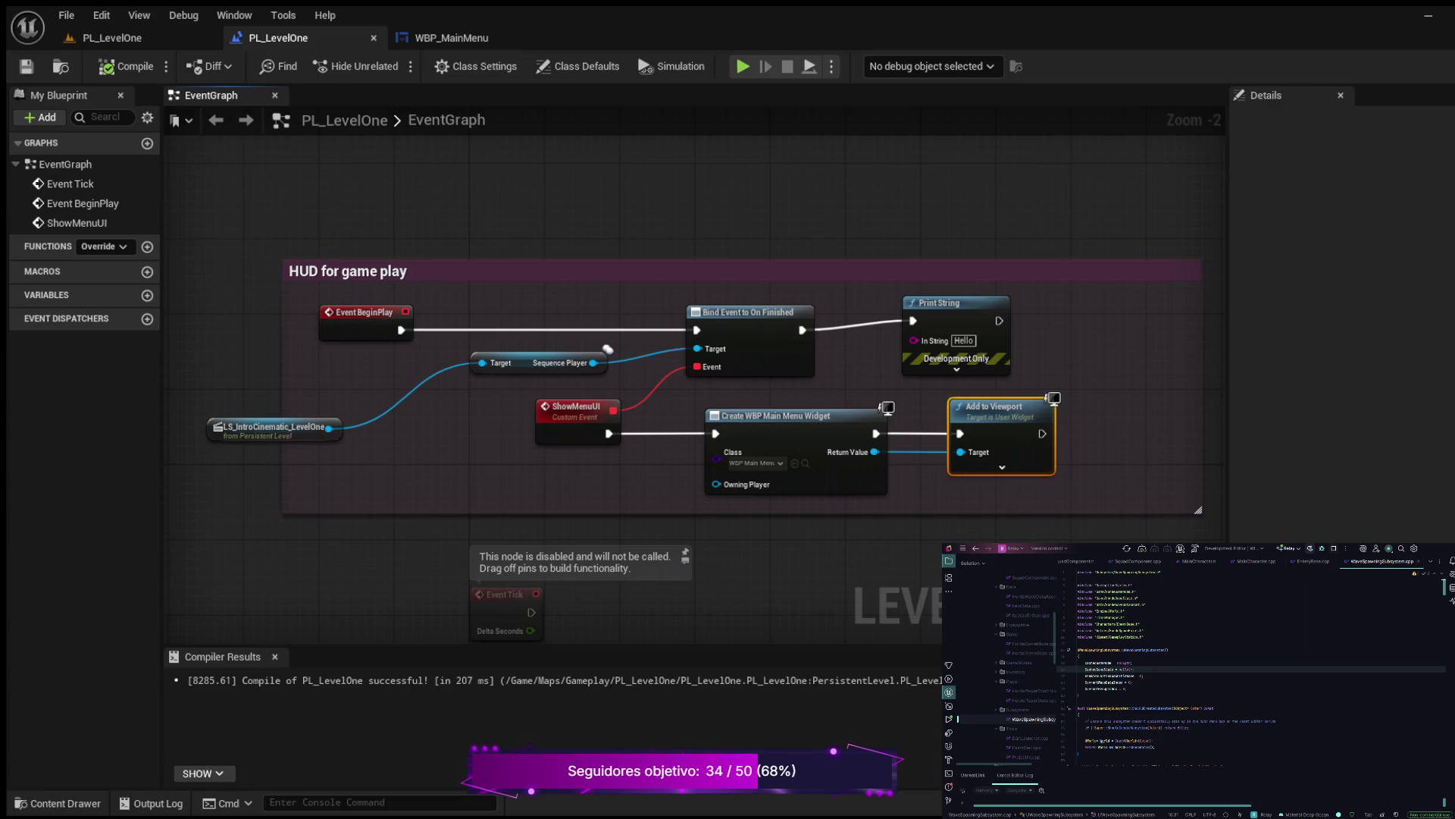
key("Delete")
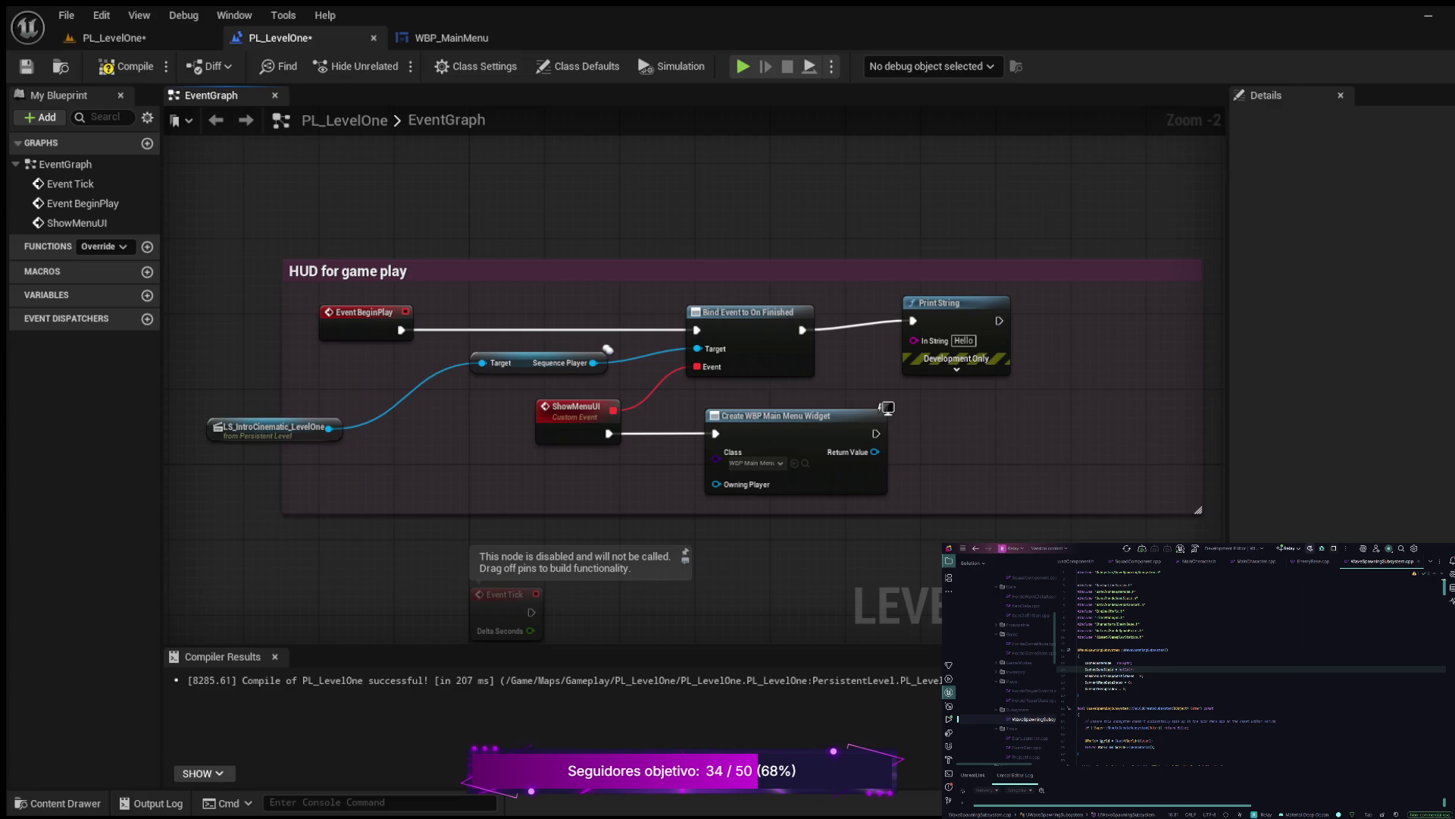
left_click(883, 409)
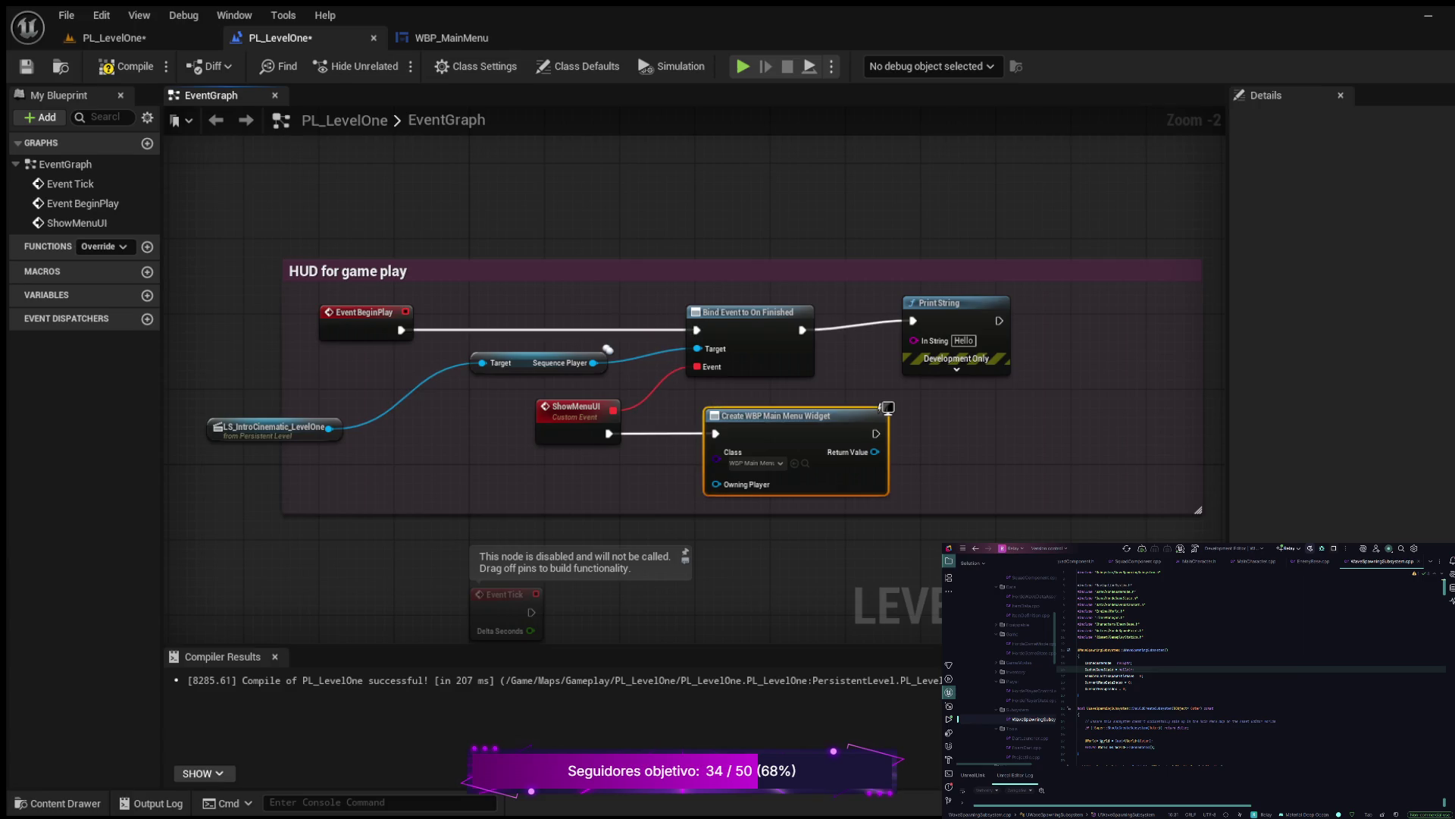
Delete the Bind Event, Print String and Create Widget nodes together
mouse_move(743, 261)
left_mouse_down()
mouse_move(743, 451)
mouse_move(743, 434)
left_mouse_up()
key("ctrl+z")
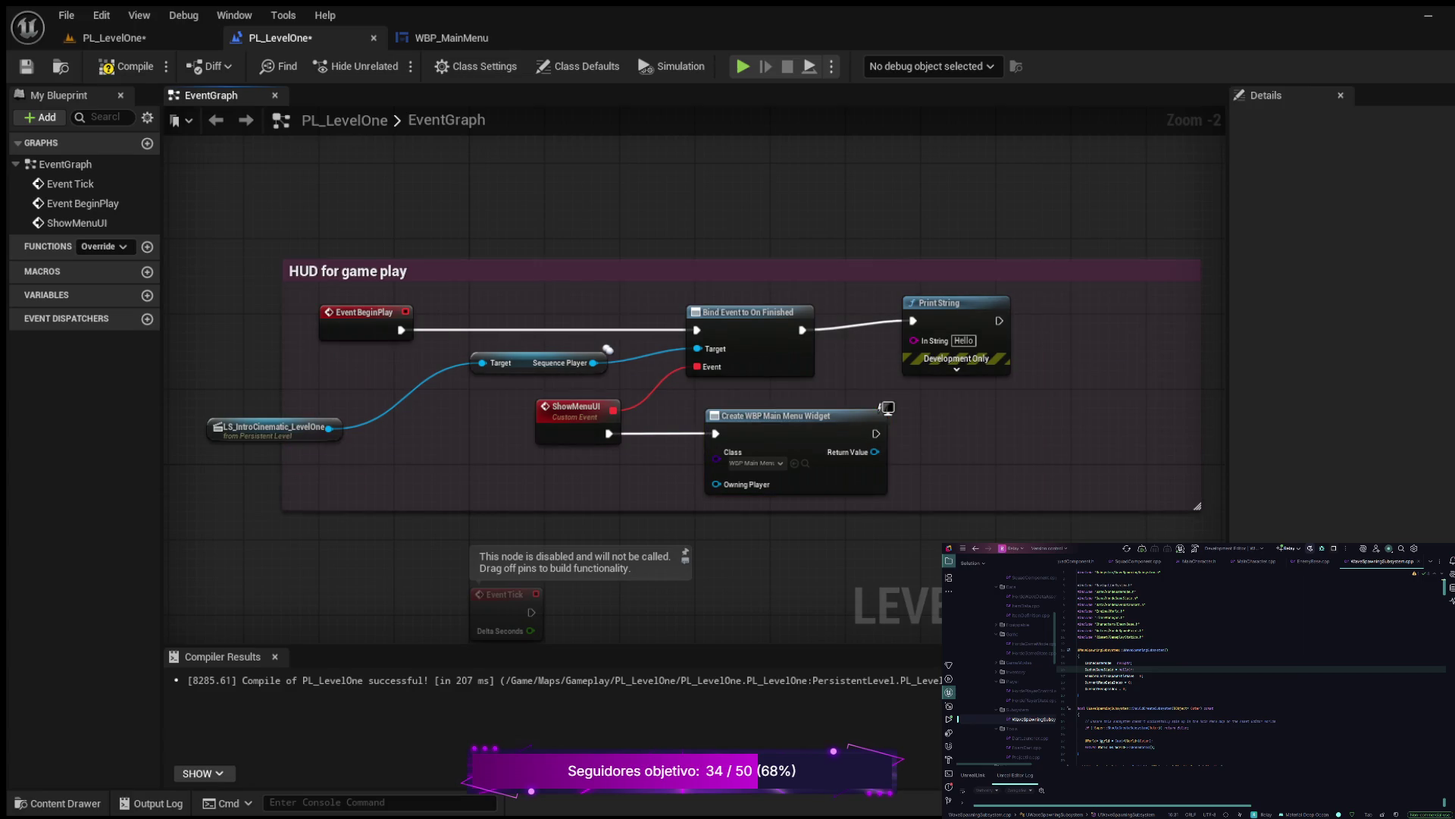
left_click_drag(670, 292, 1019, 501)
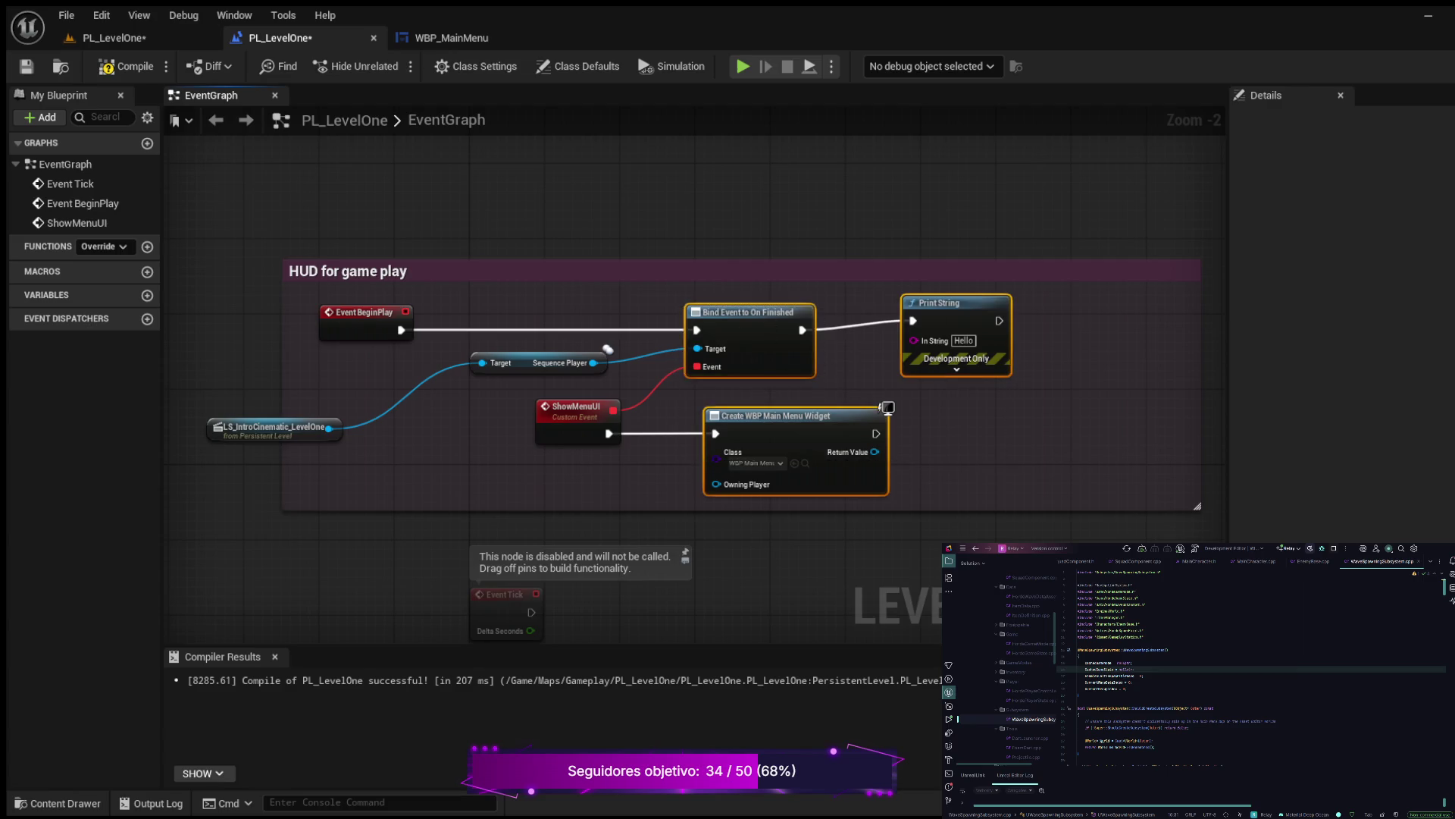
key("Delete")
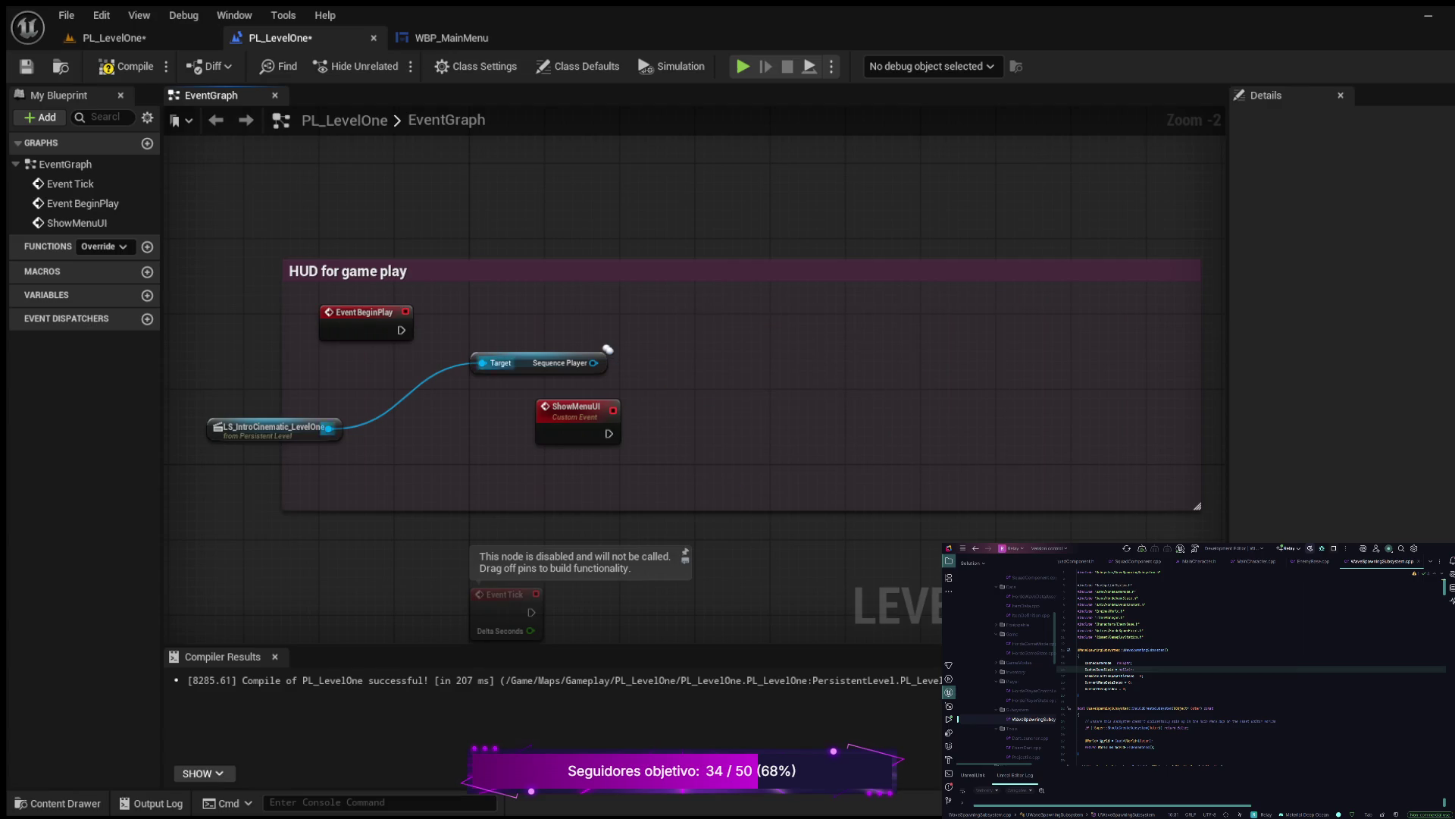
Delete the ShowMenuUI custom event and add a Bind Event to On Finished node
left_click_drag(491, 394, 659, 459)
key("Delete")
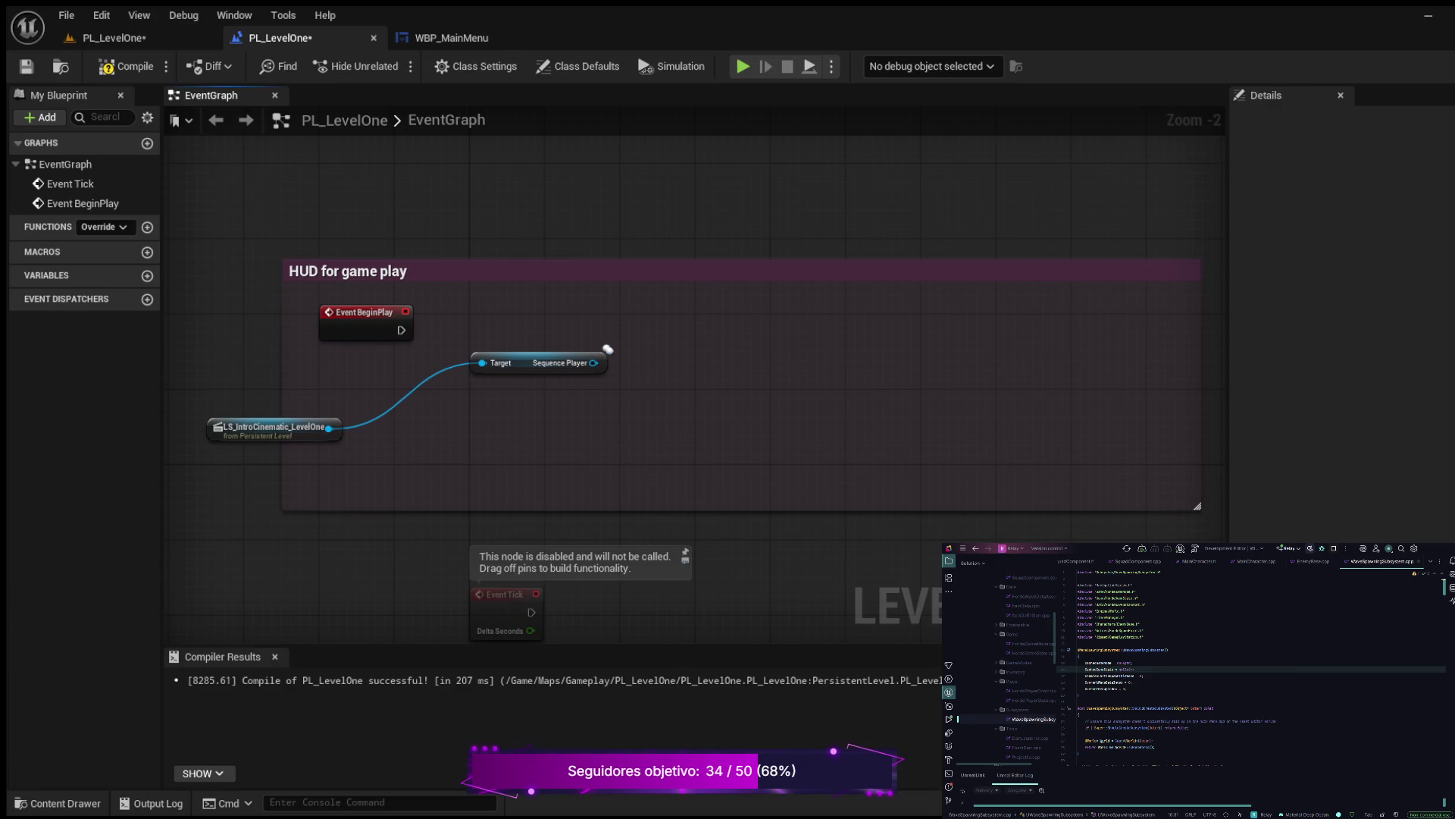
left_click_drag(594, 363, 705, 309)
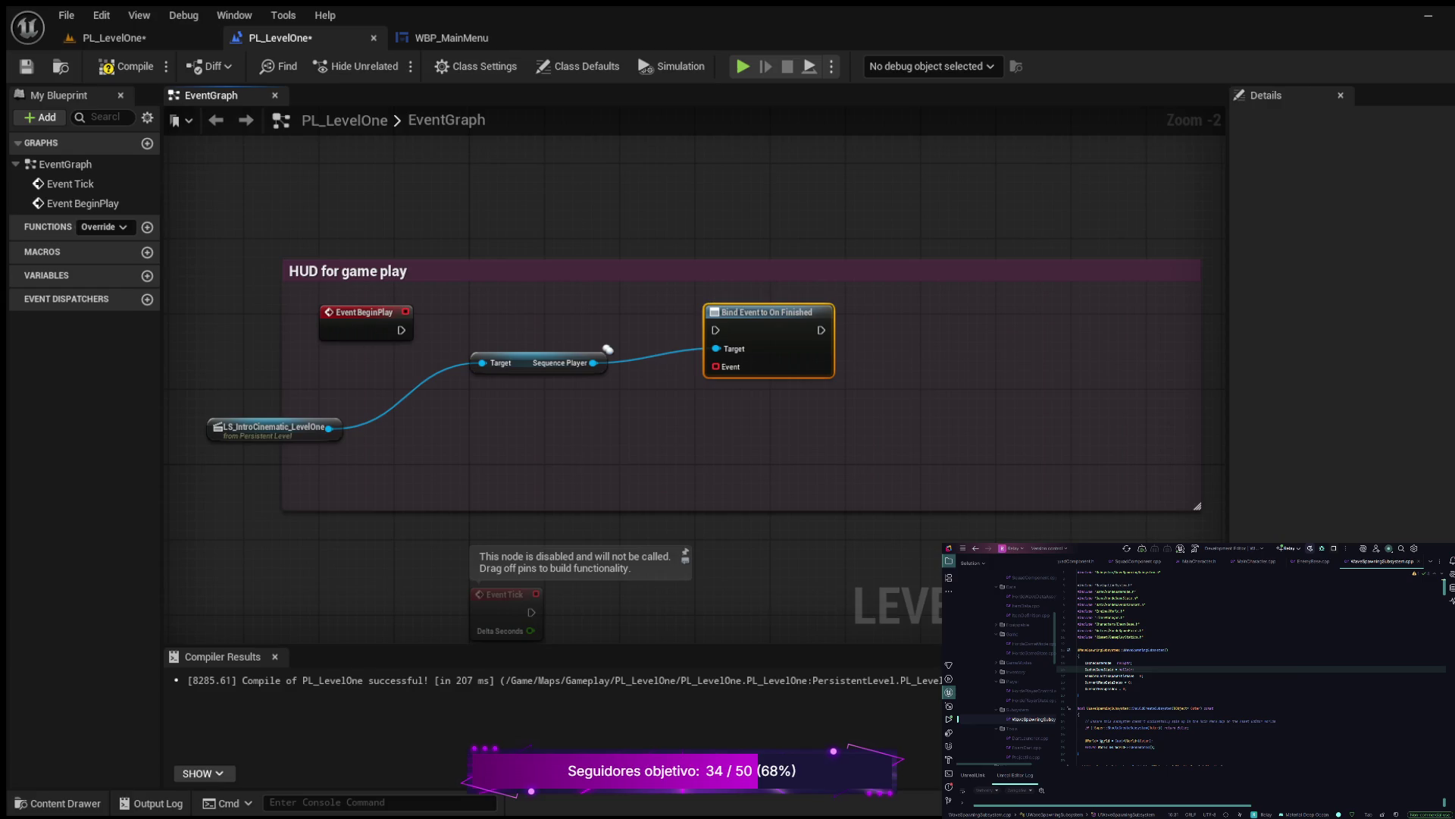
Create a Custom Event from the Bind Event to On Finished node's Event pin
mouse_move(715, 366)
left_mouse_down()
mouse_move(610, 413)
mouse_move(599, 443)
left_mouse_up()
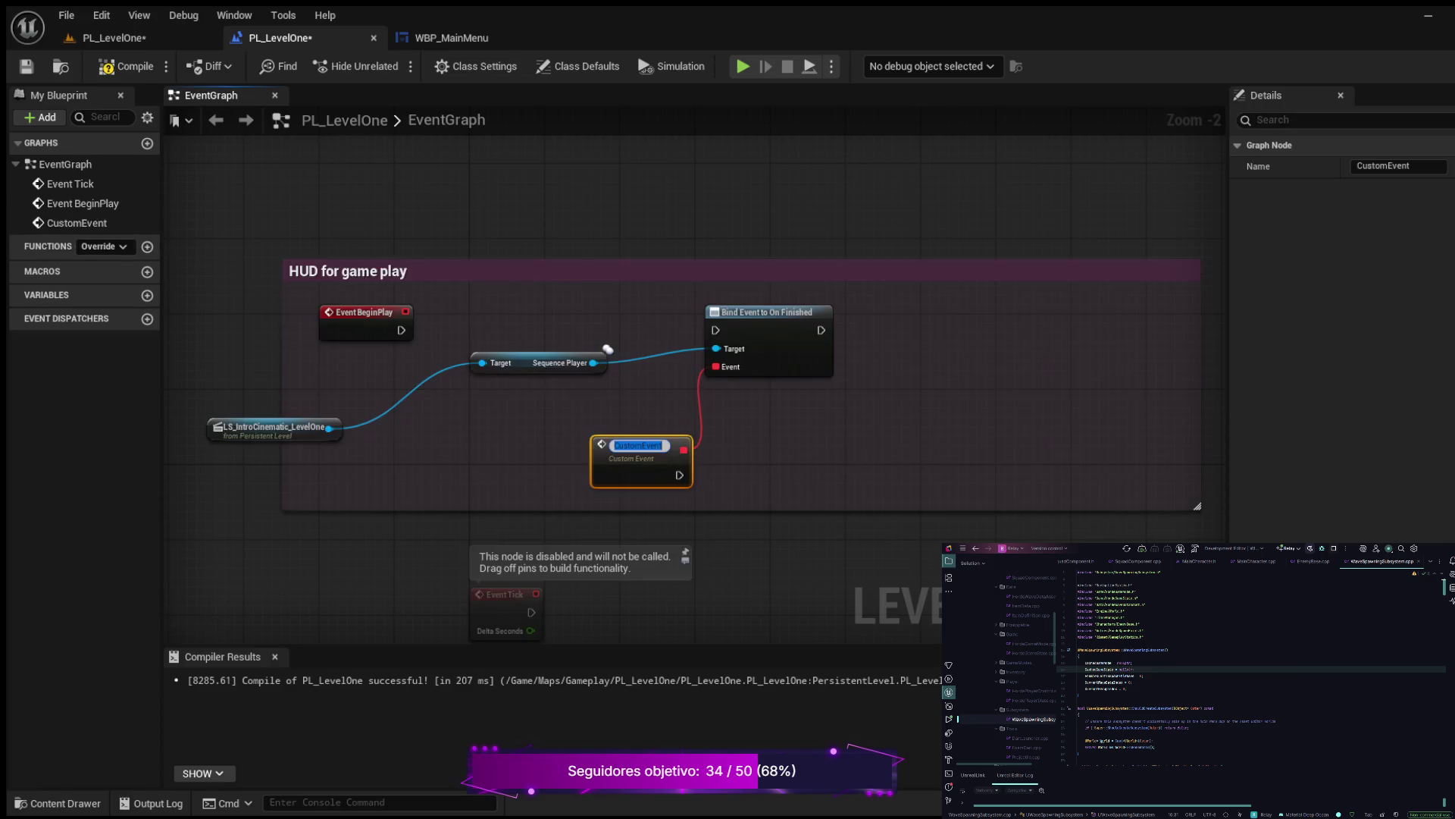
Name the custom event ShowMenuUI and move it up and to the left
type("ShowMenuUI")
key("Return")
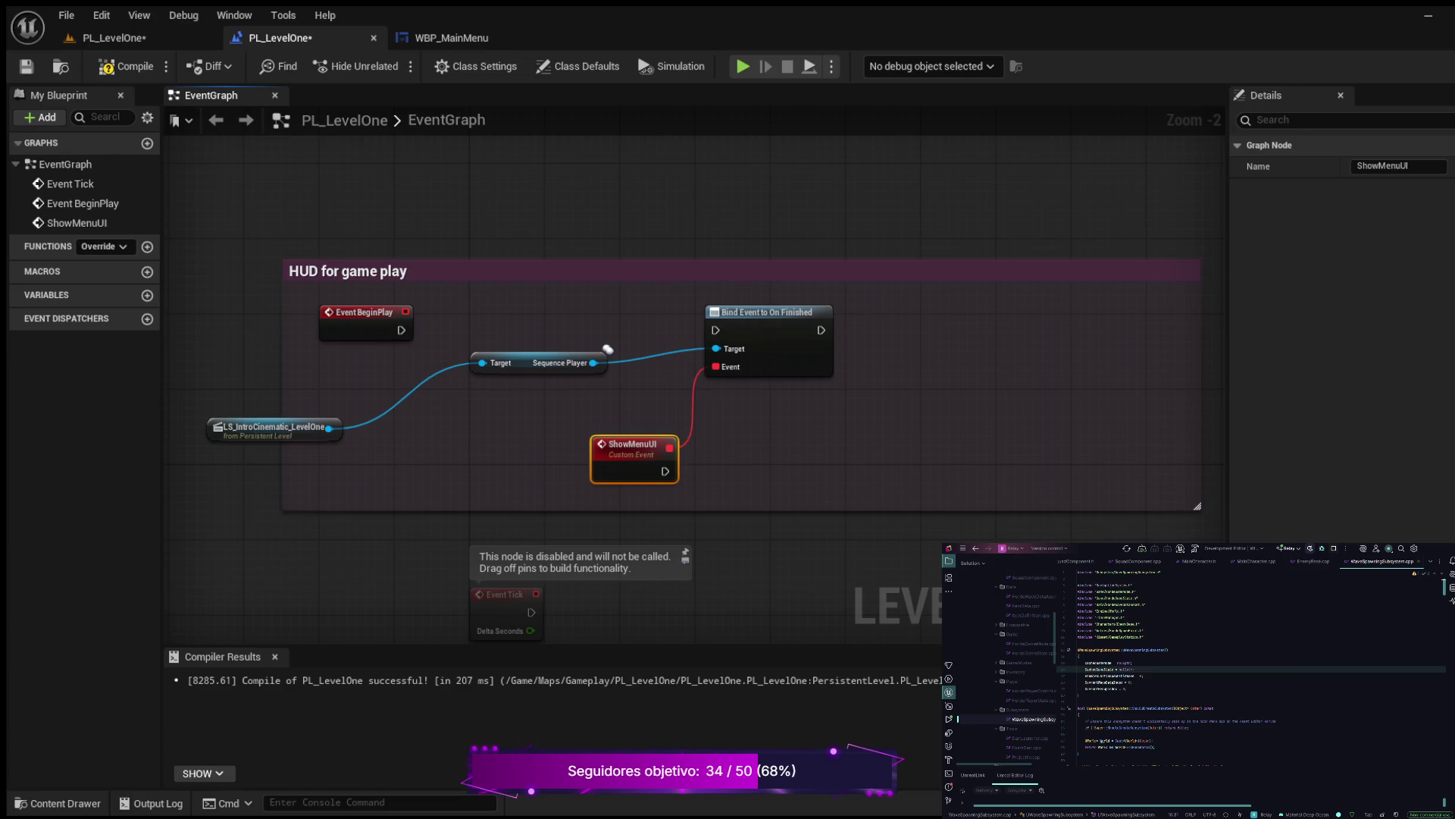
left_click_drag(633, 445, 586, 435)
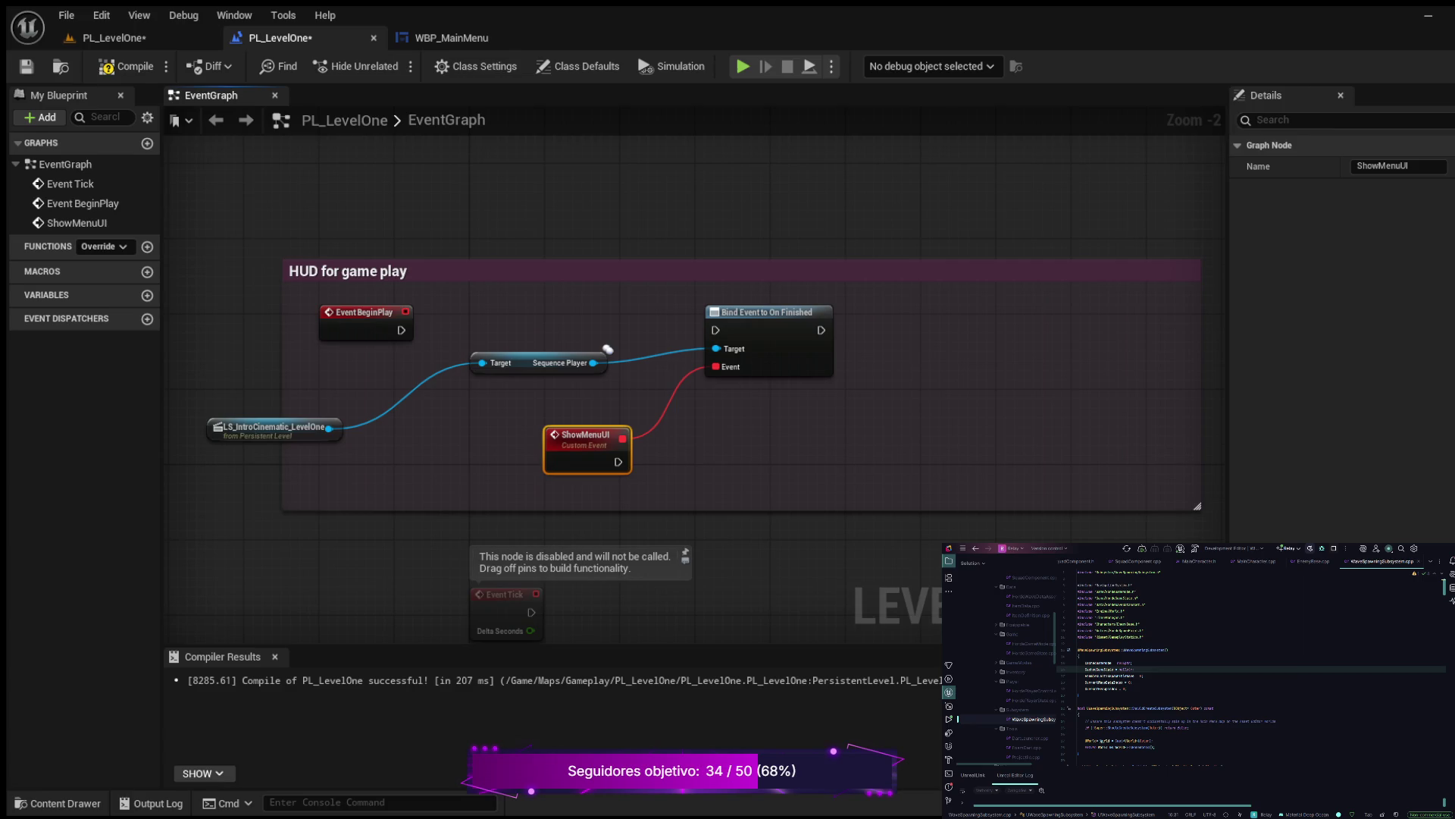
Wire Event BeginPlay into Bind Event to On Finished, then drag an exec wire from ShowMenuUI
left_click_drag(839, 453, 791, 475)
left_click_drag(353, 351, 666, 351)
mouse_move(898, 500)
left_mouse_down()
mouse_move(838, 493)
mouse_move(861, 497)
left_mouse_up()
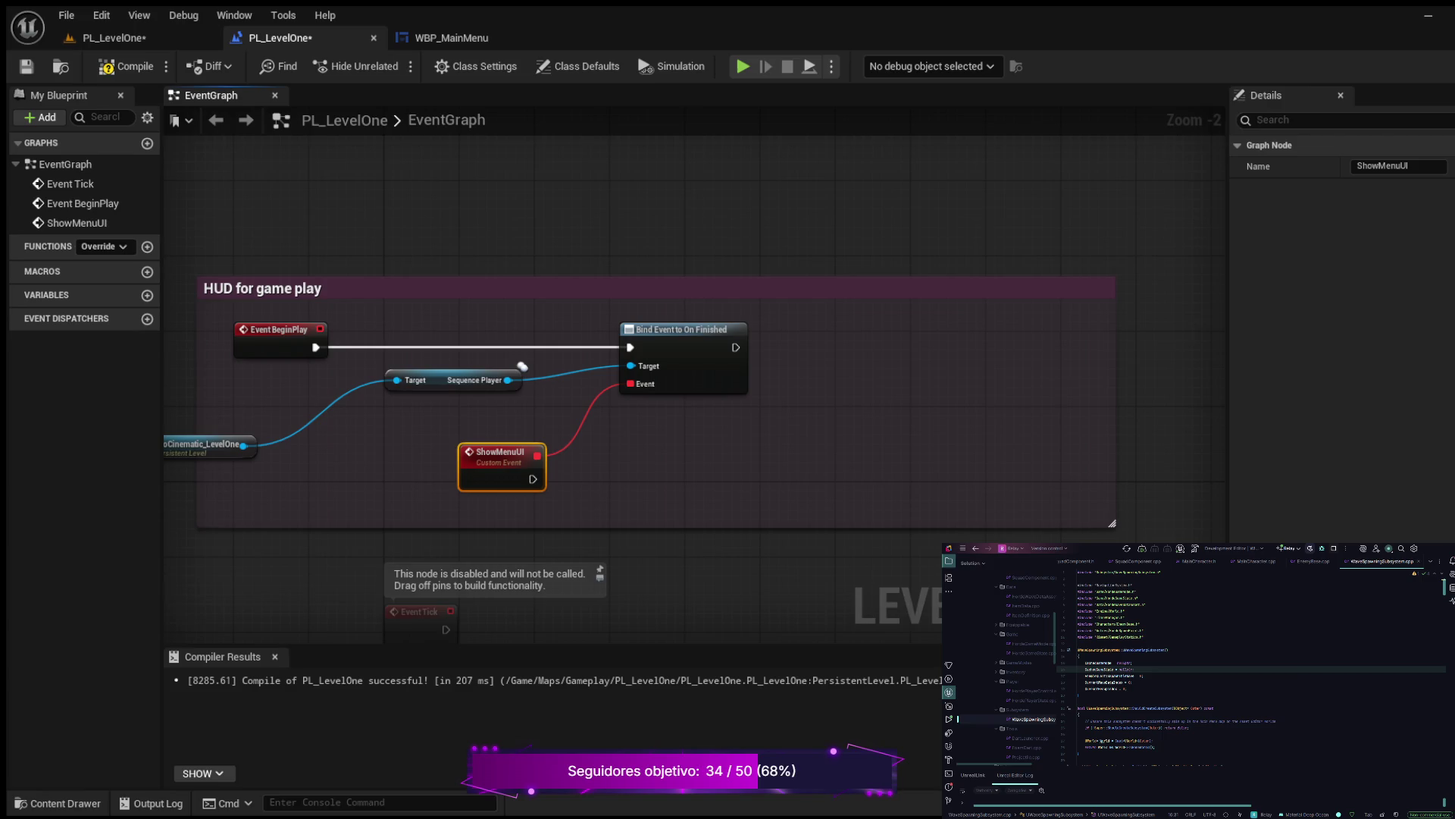
left_click_drag(533, 479, 766, 476)
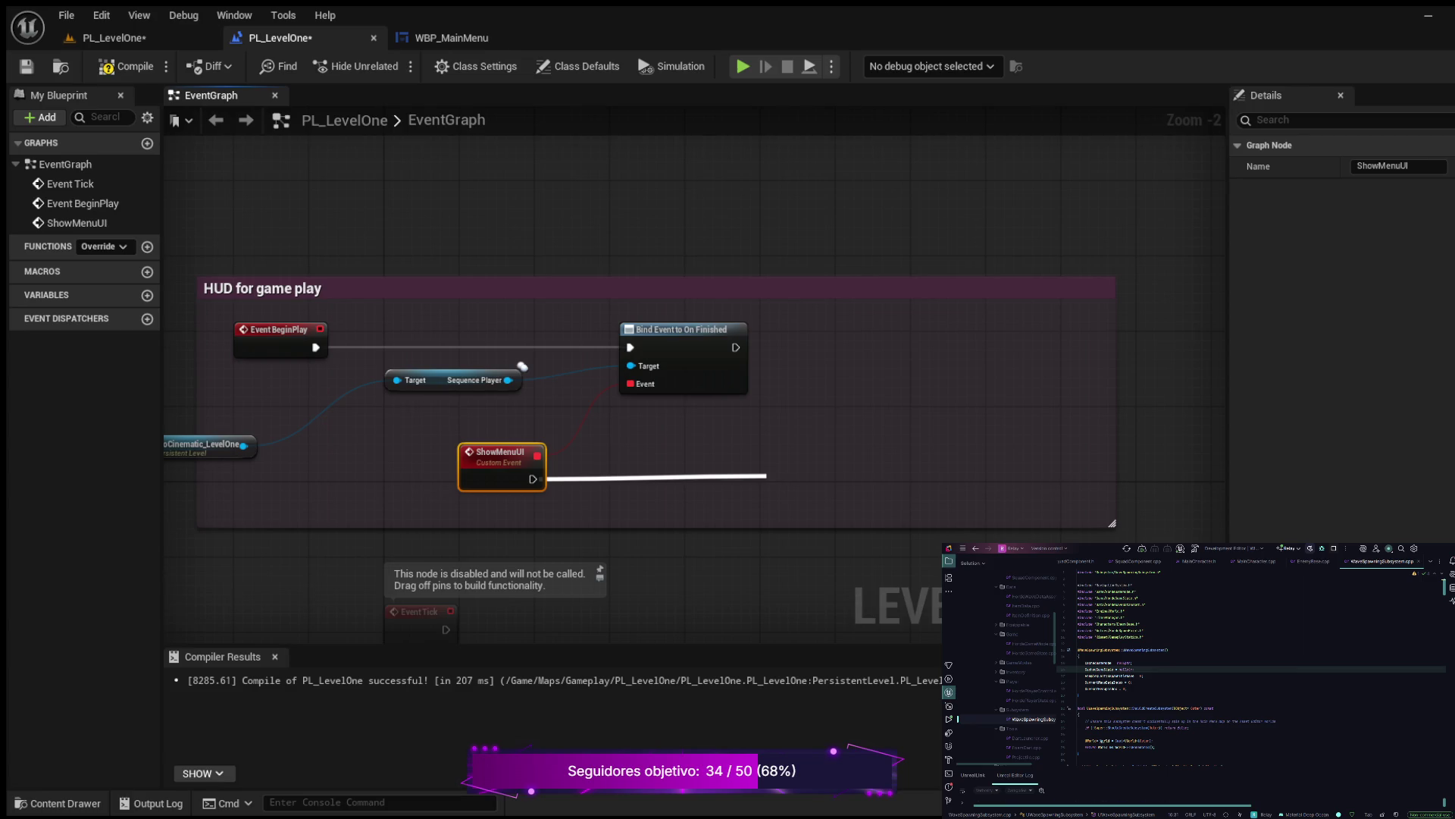
left_click_drag(766, 475, 765, 476)
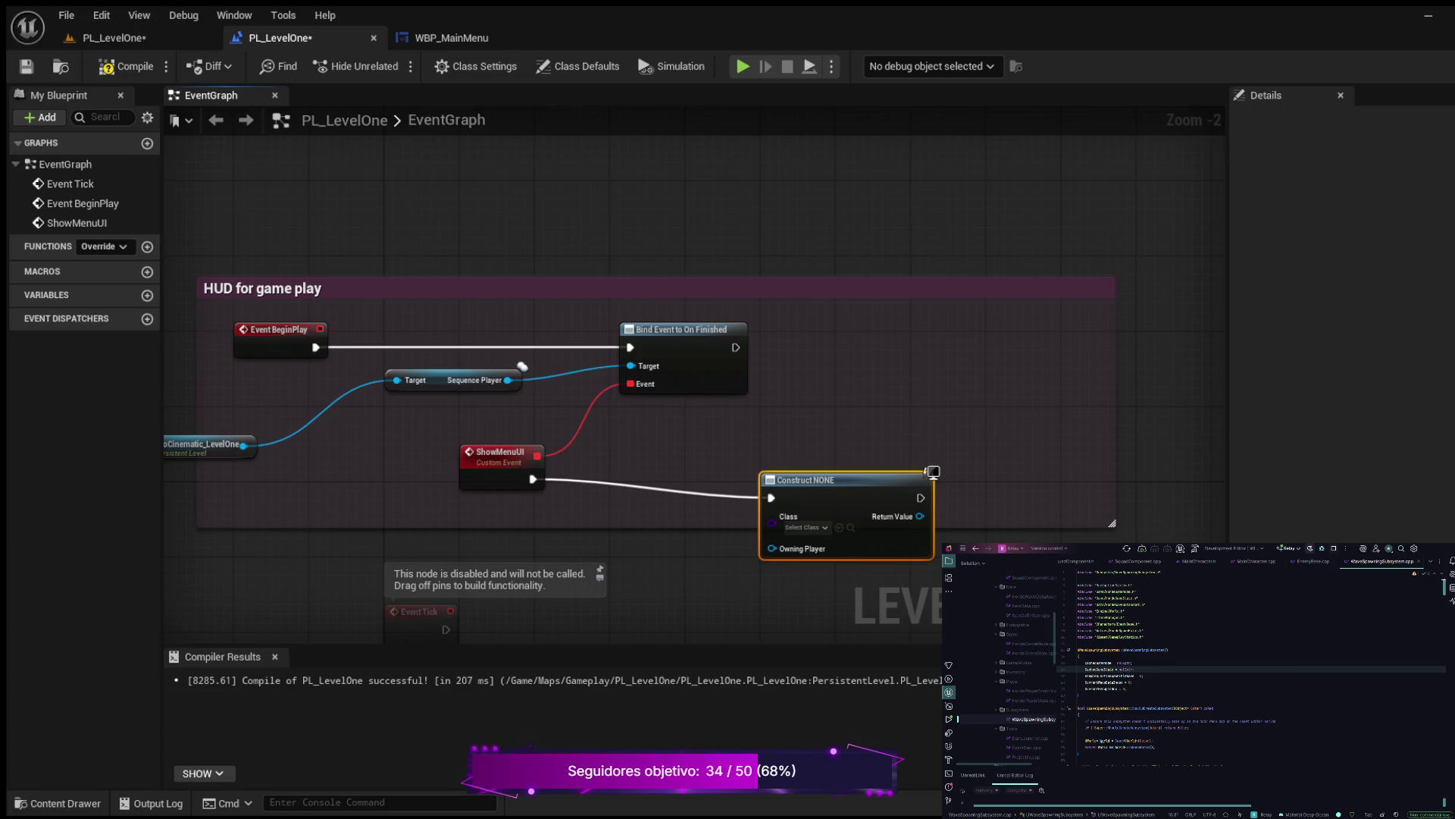
key("Delete")
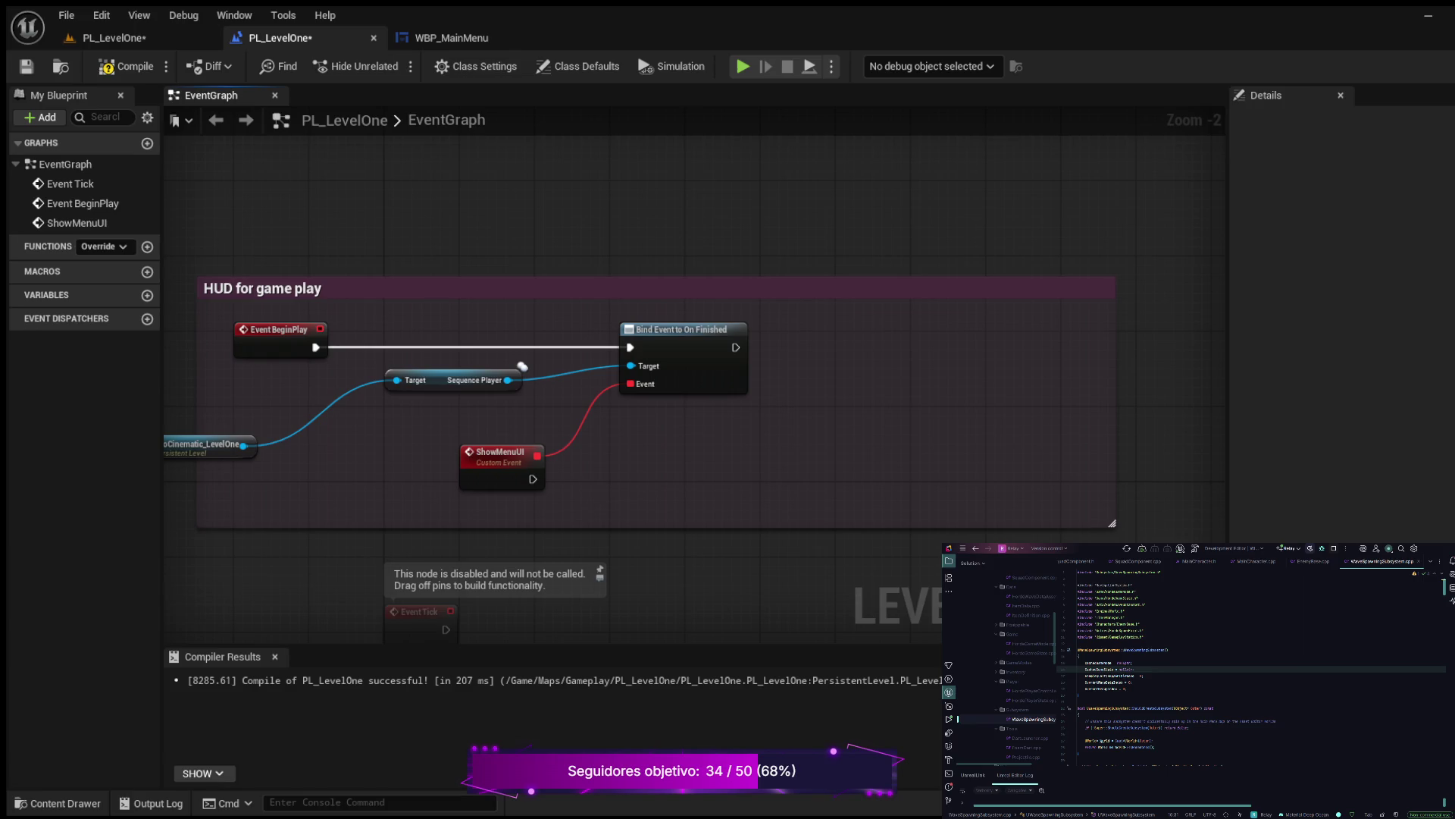
scroll(1220, 591, "up", 2)
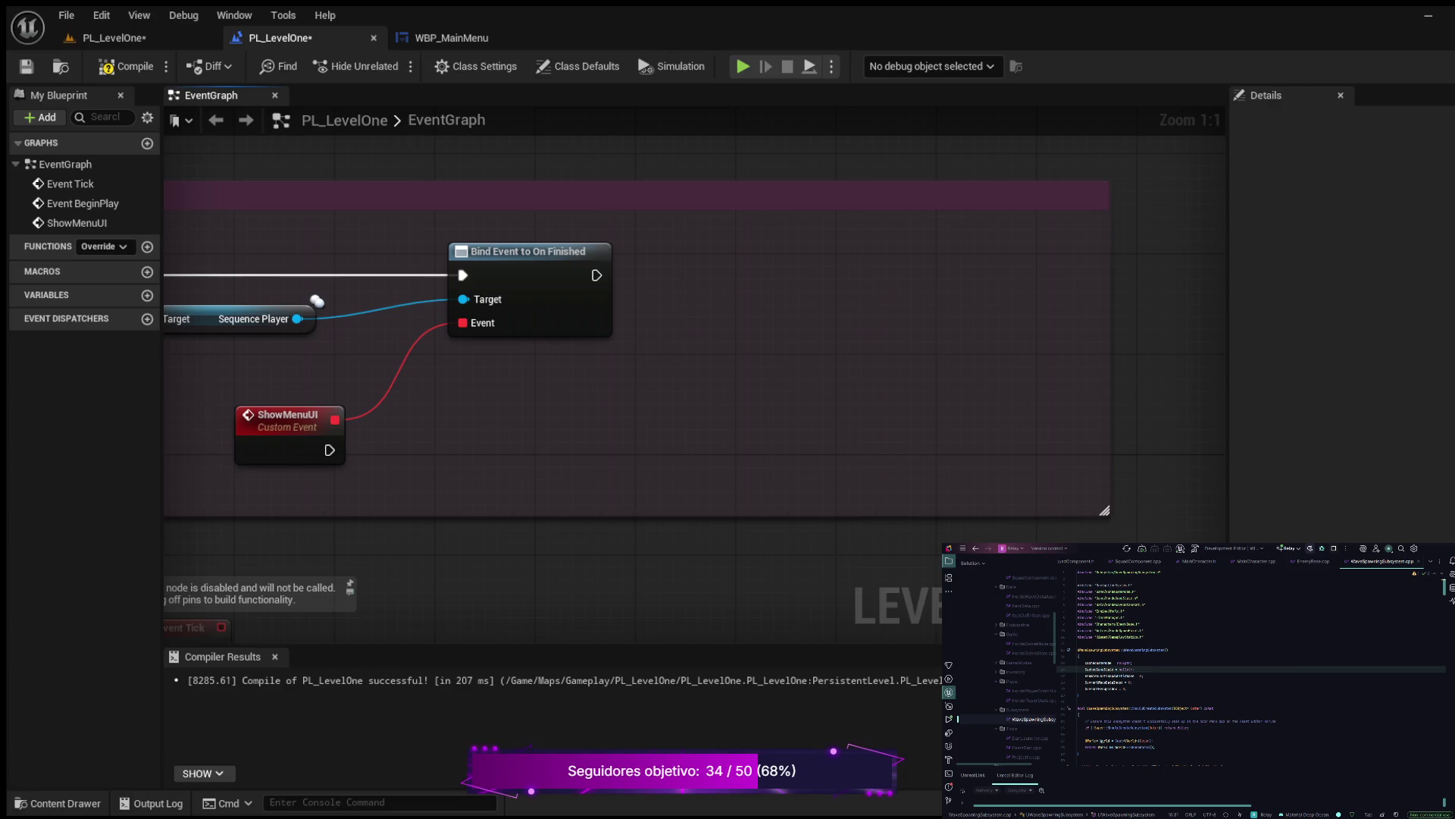
mouse_move(545, 436)
left_mouse_down()
mouse_move(1010, 471)
mouse_move(991, 472)
left_mouse_up()
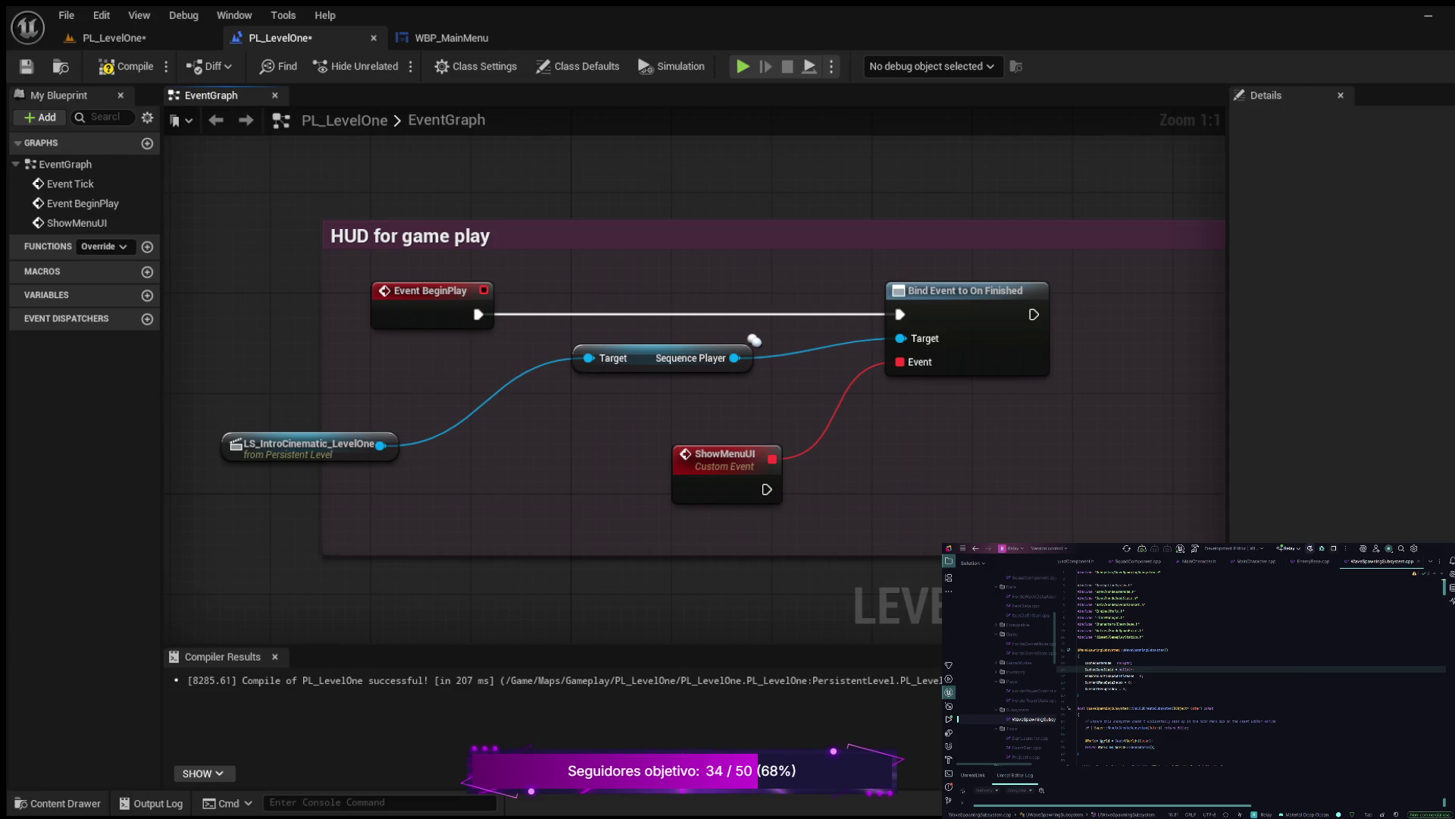
mouse_move(948, 446)
left_mouse_down()
mouse_move(736, 452)
mouse_move(897, 456)
mouse_move(782, 461)
left_mouse_up()
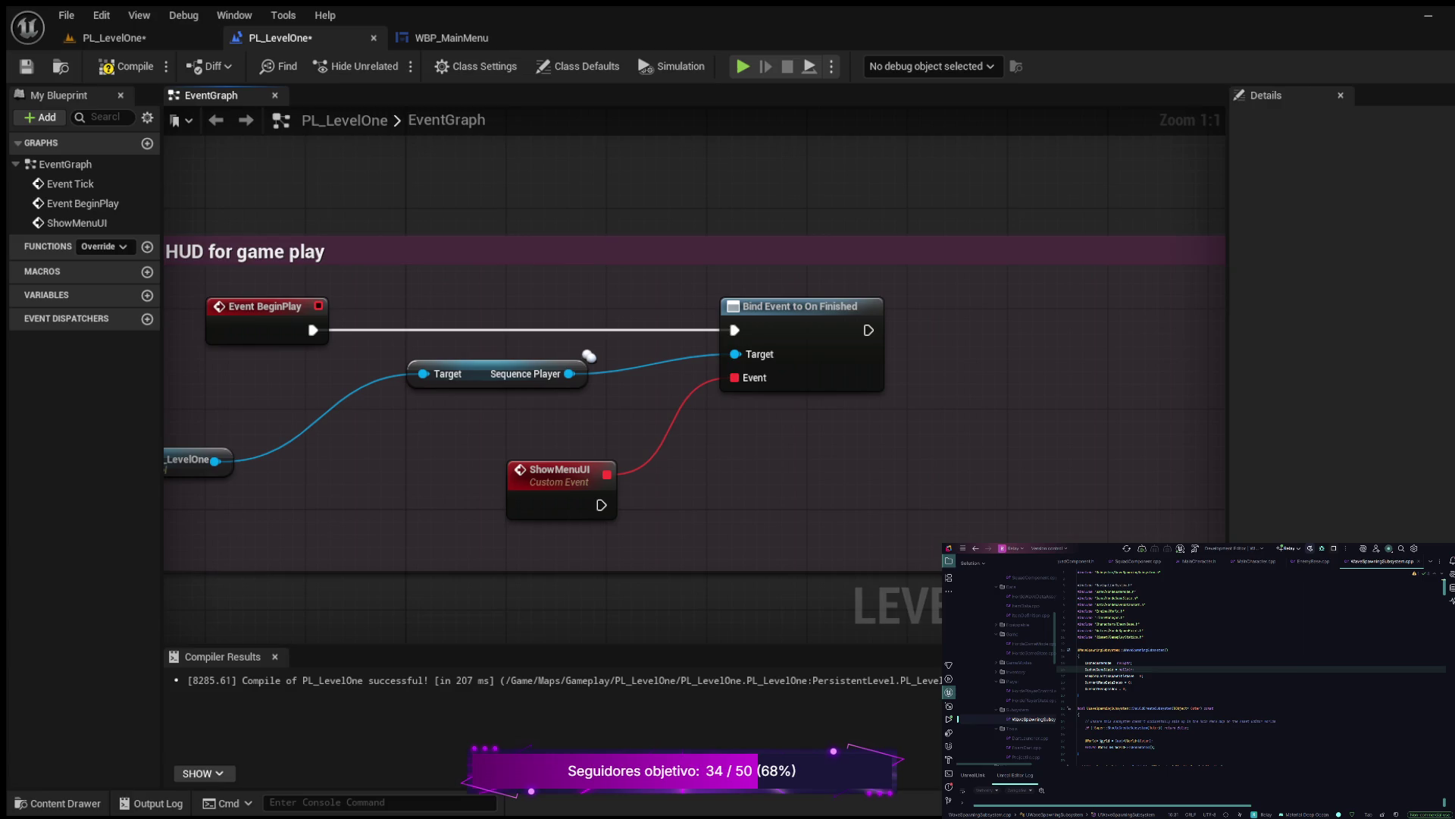
left_click_drag(601, 505, 735, 484)
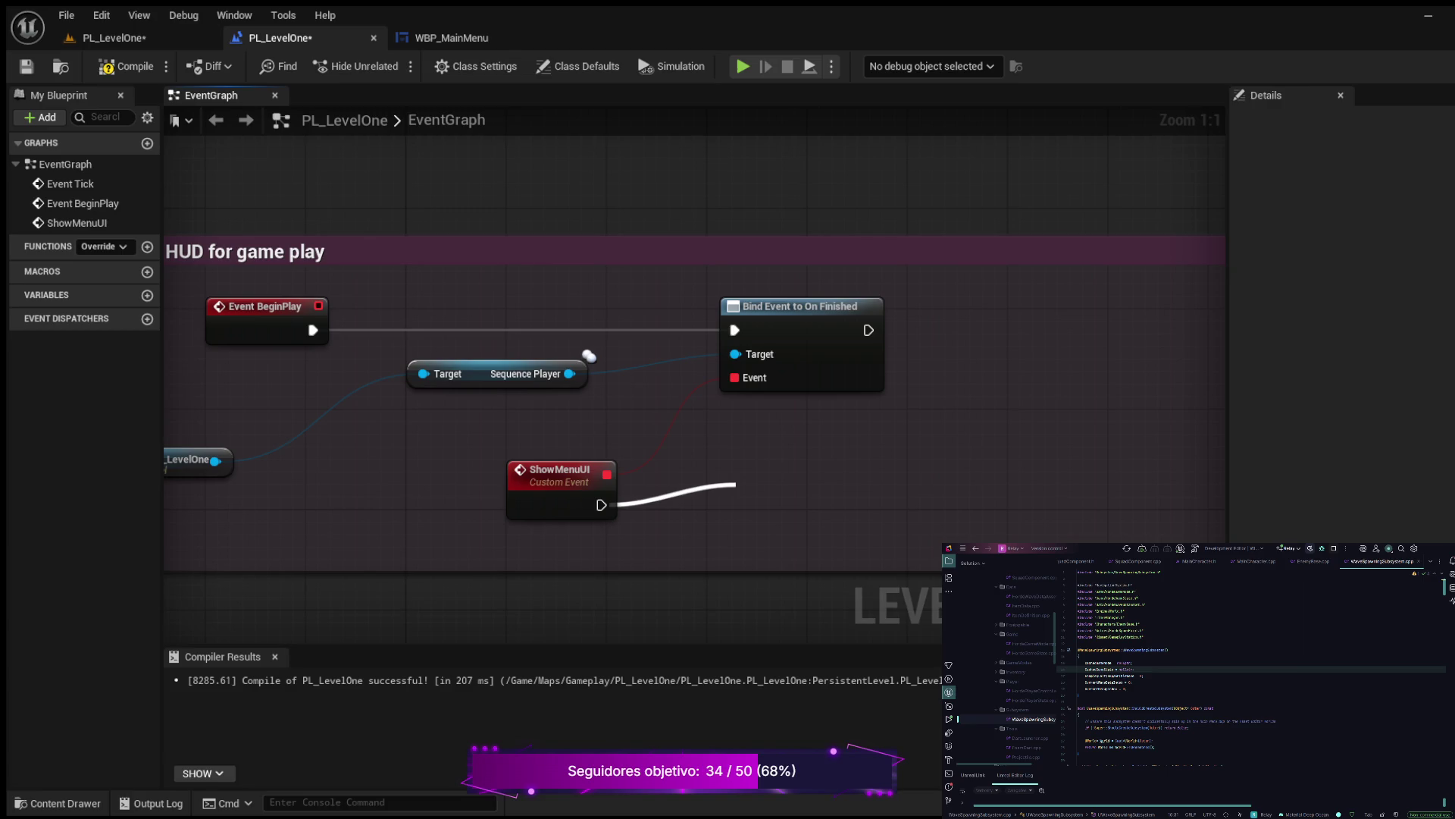
Add a Create WBP Main Menu Widget node after ShowMenuUI and move it up
key("Return")
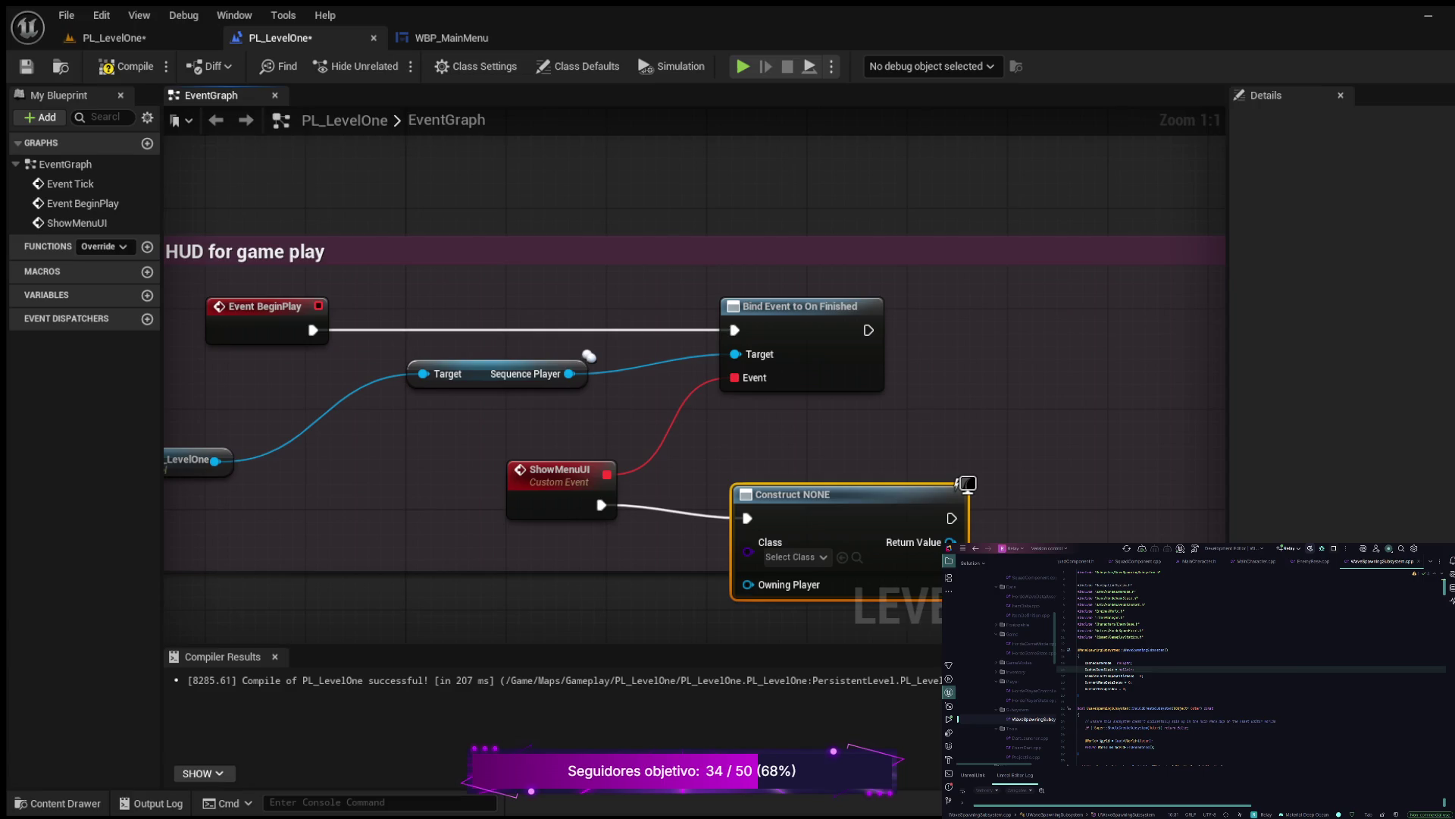
left_click_drag(834, 494, 834, 456)
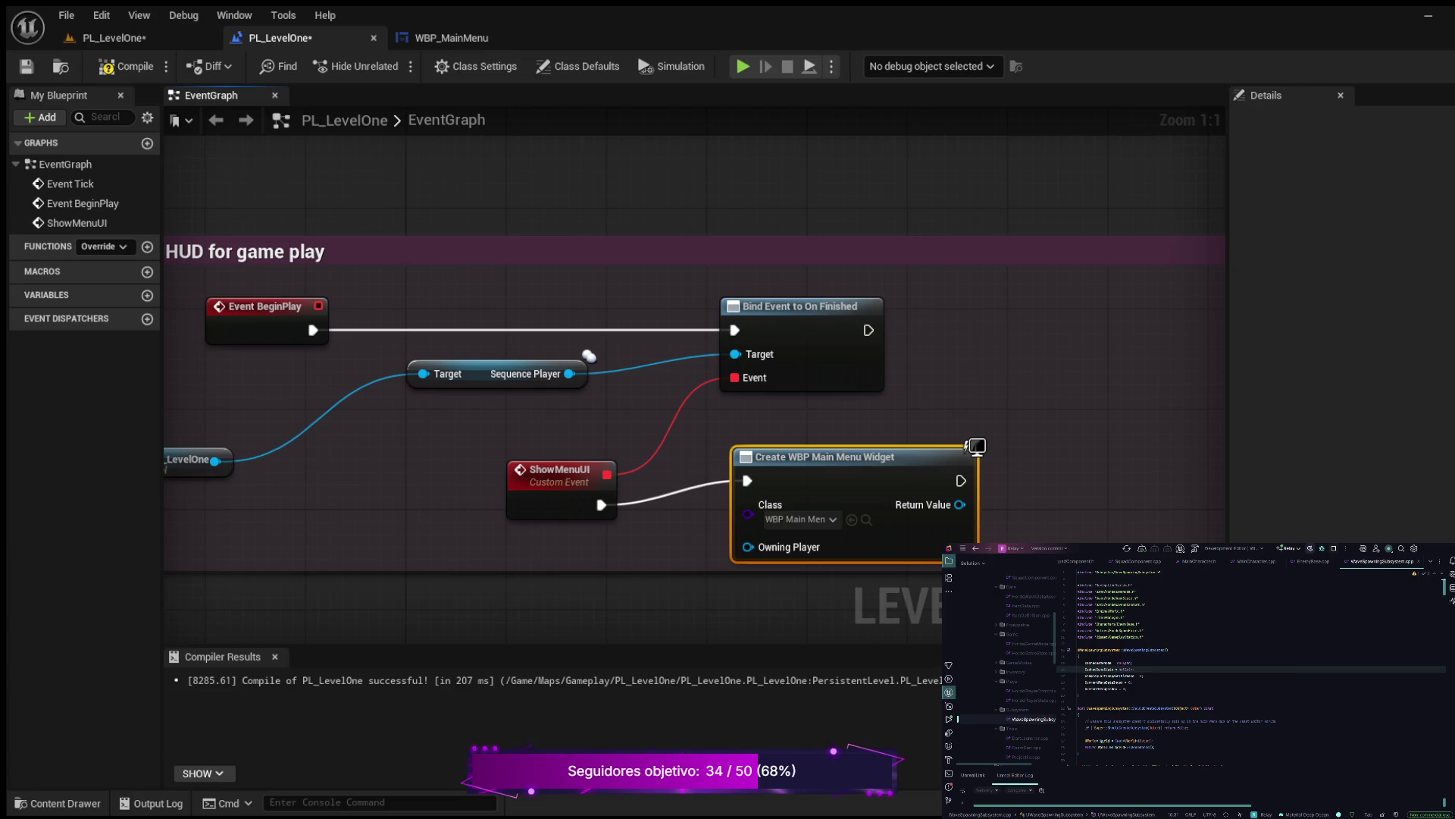
left_click_drag(923, 505, 752, 479)
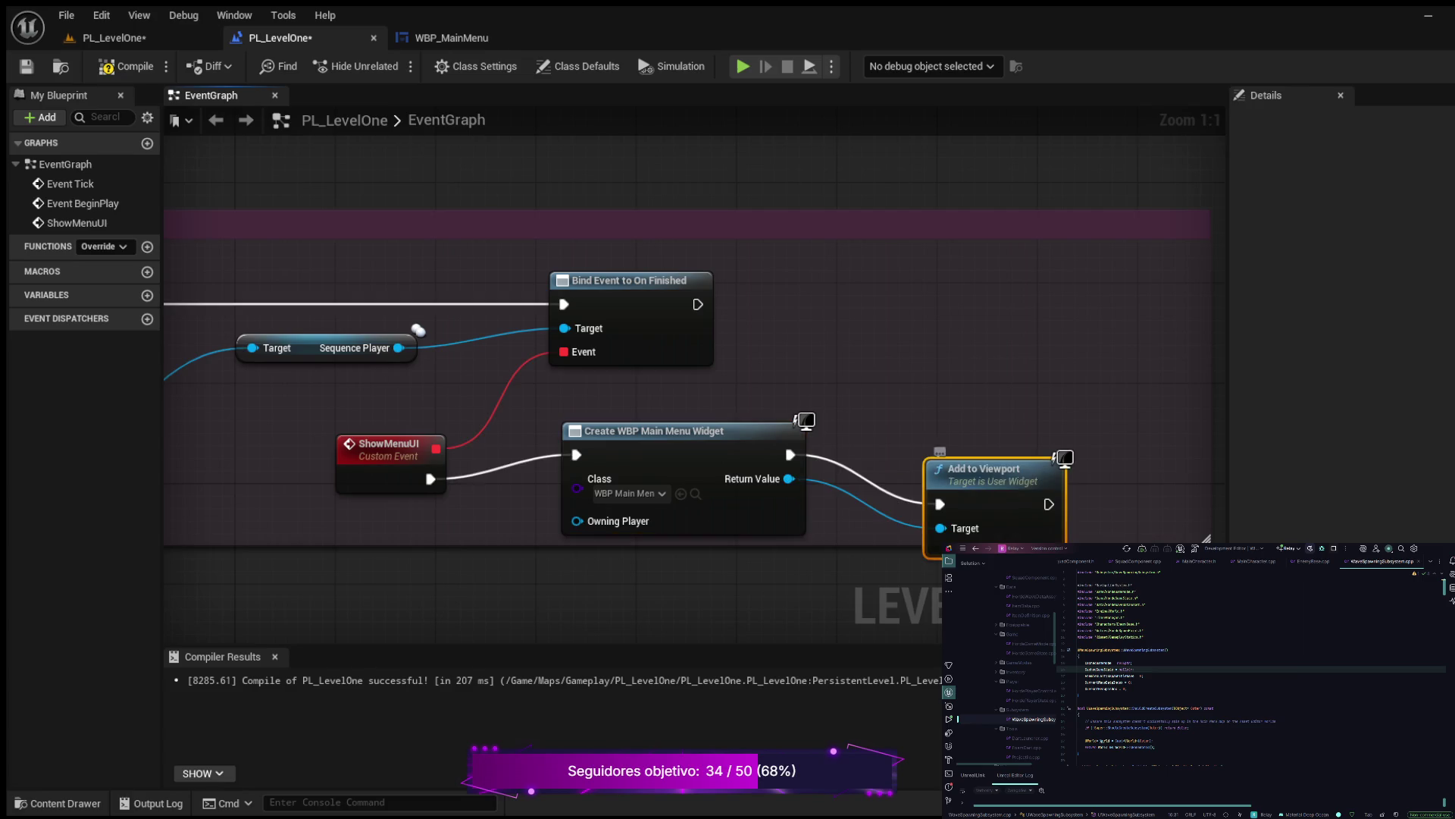
Place the Add to Viewport node, compile the Level Blueprint, and return to PL_LevelOne
left_click_drag(984, 468, 971, 431)
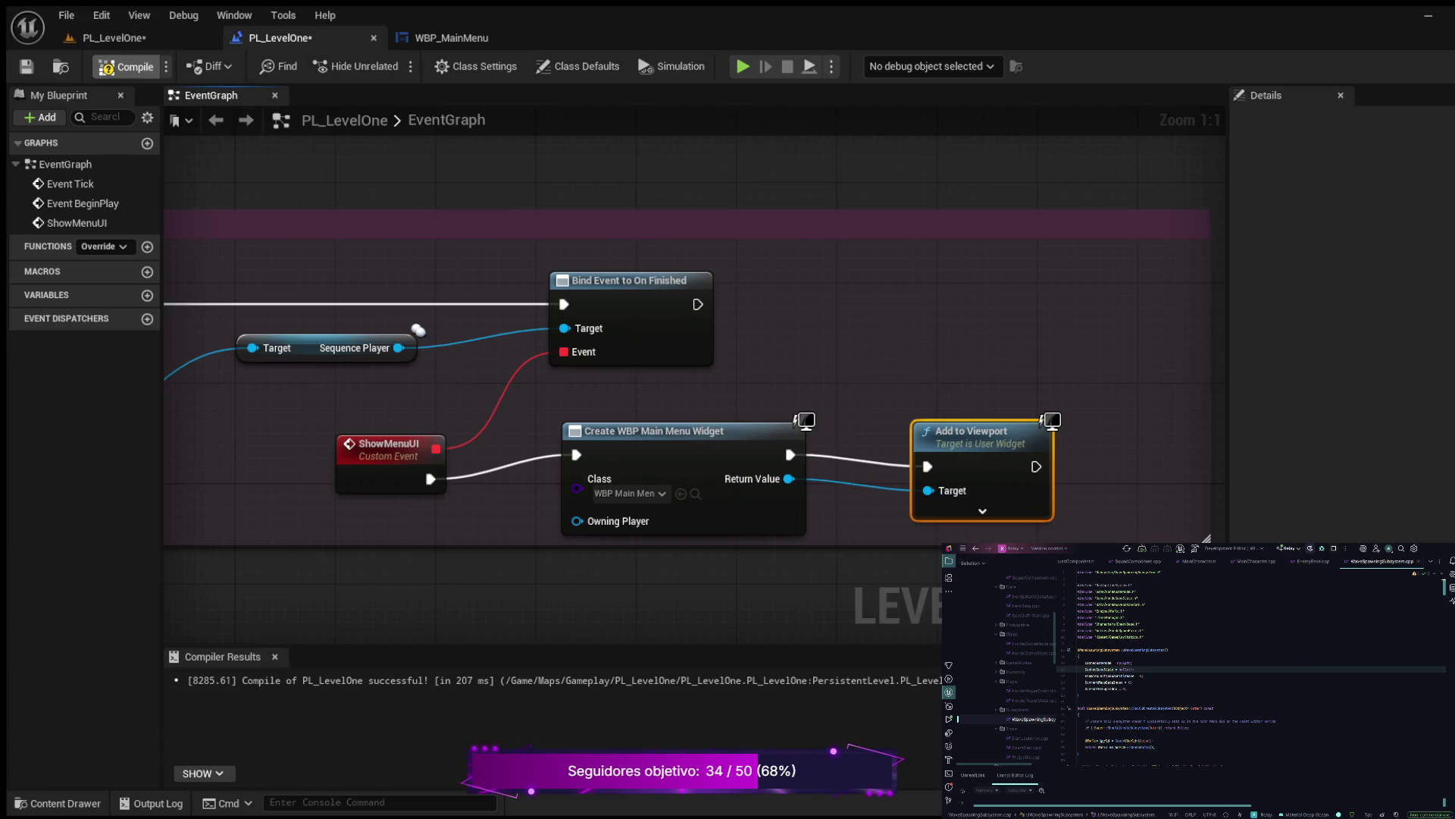
left_click(126, 67)
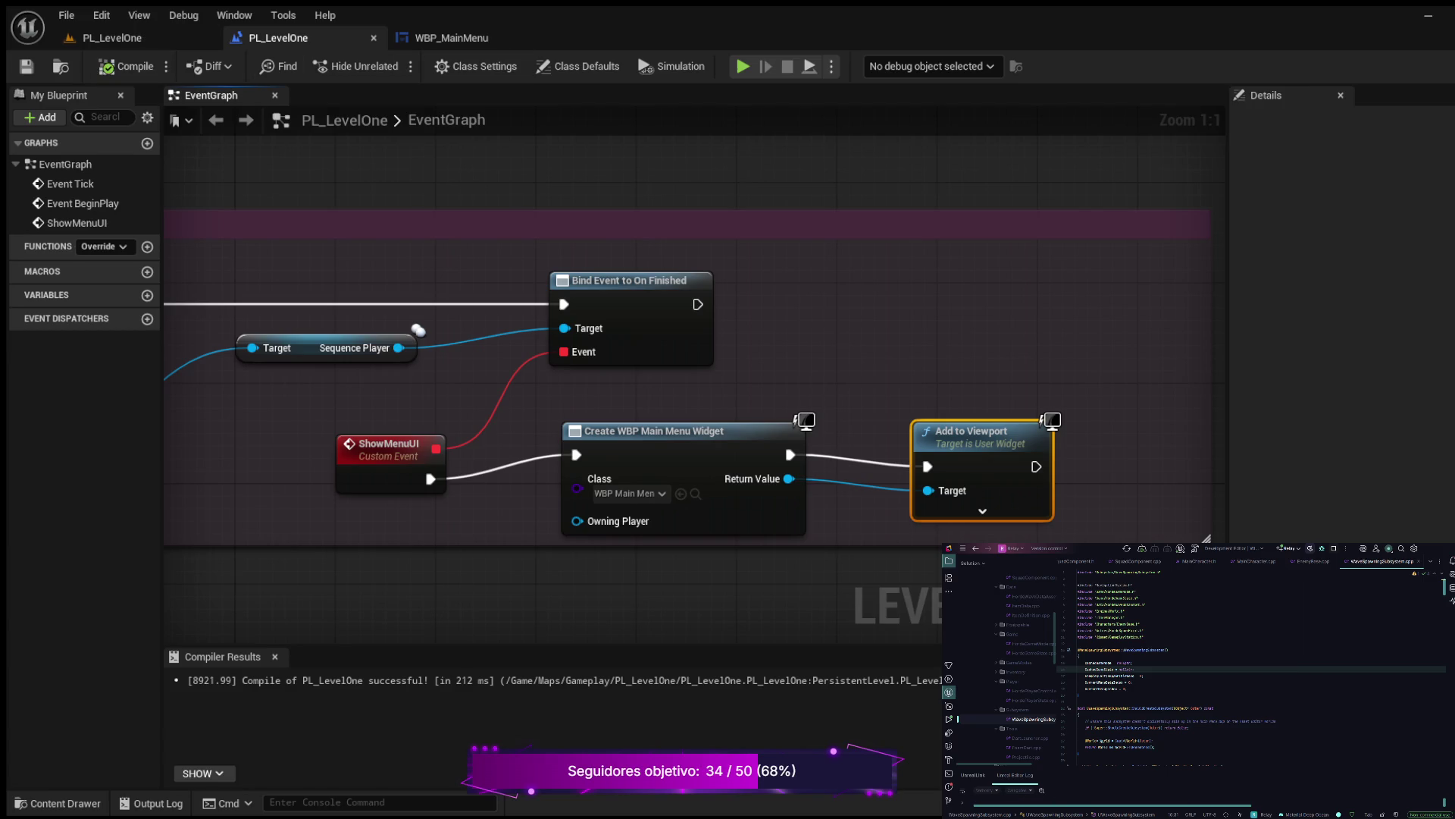
scroll(694, 374, "down", 1)
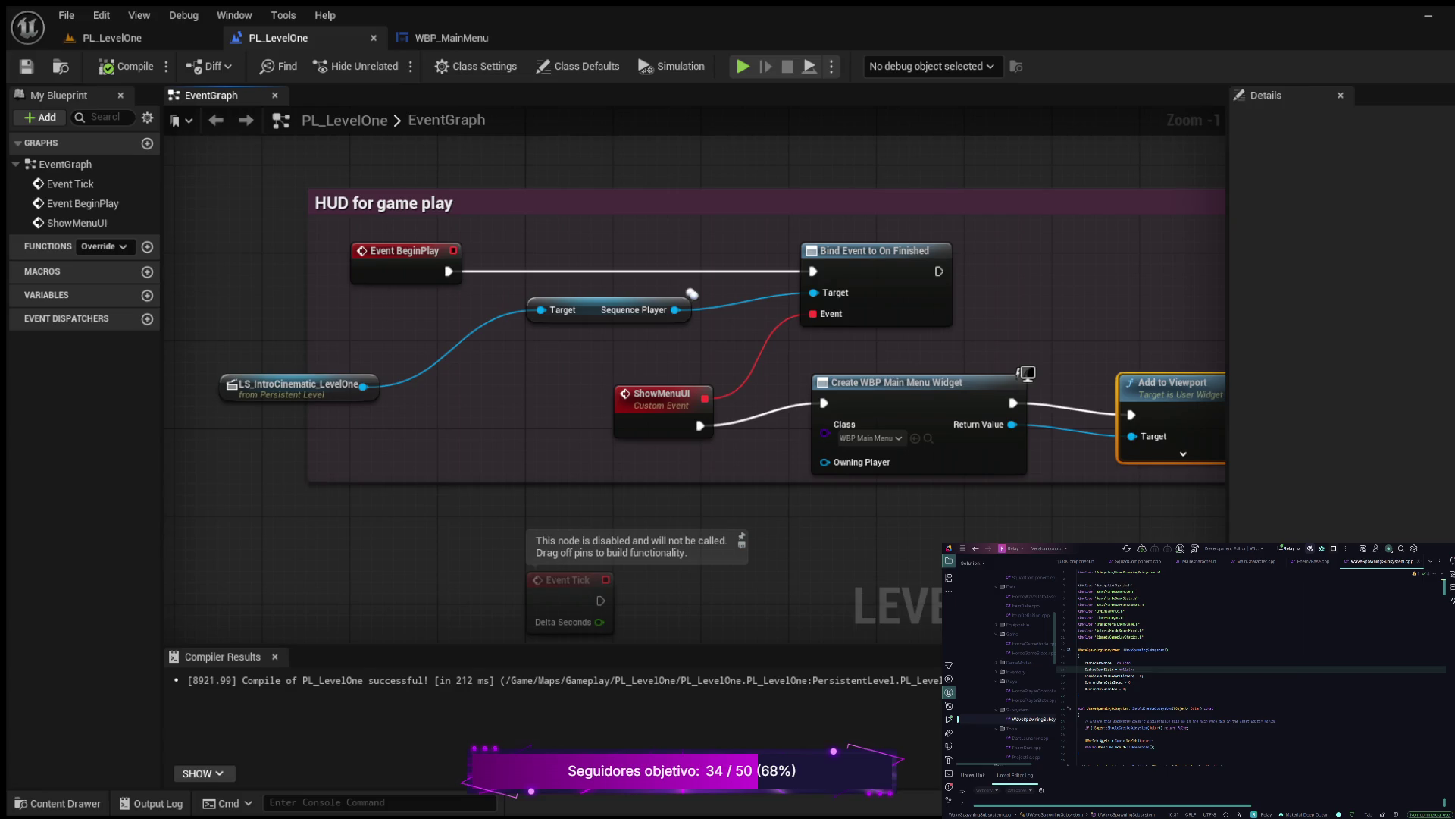
left_click(112, 38)
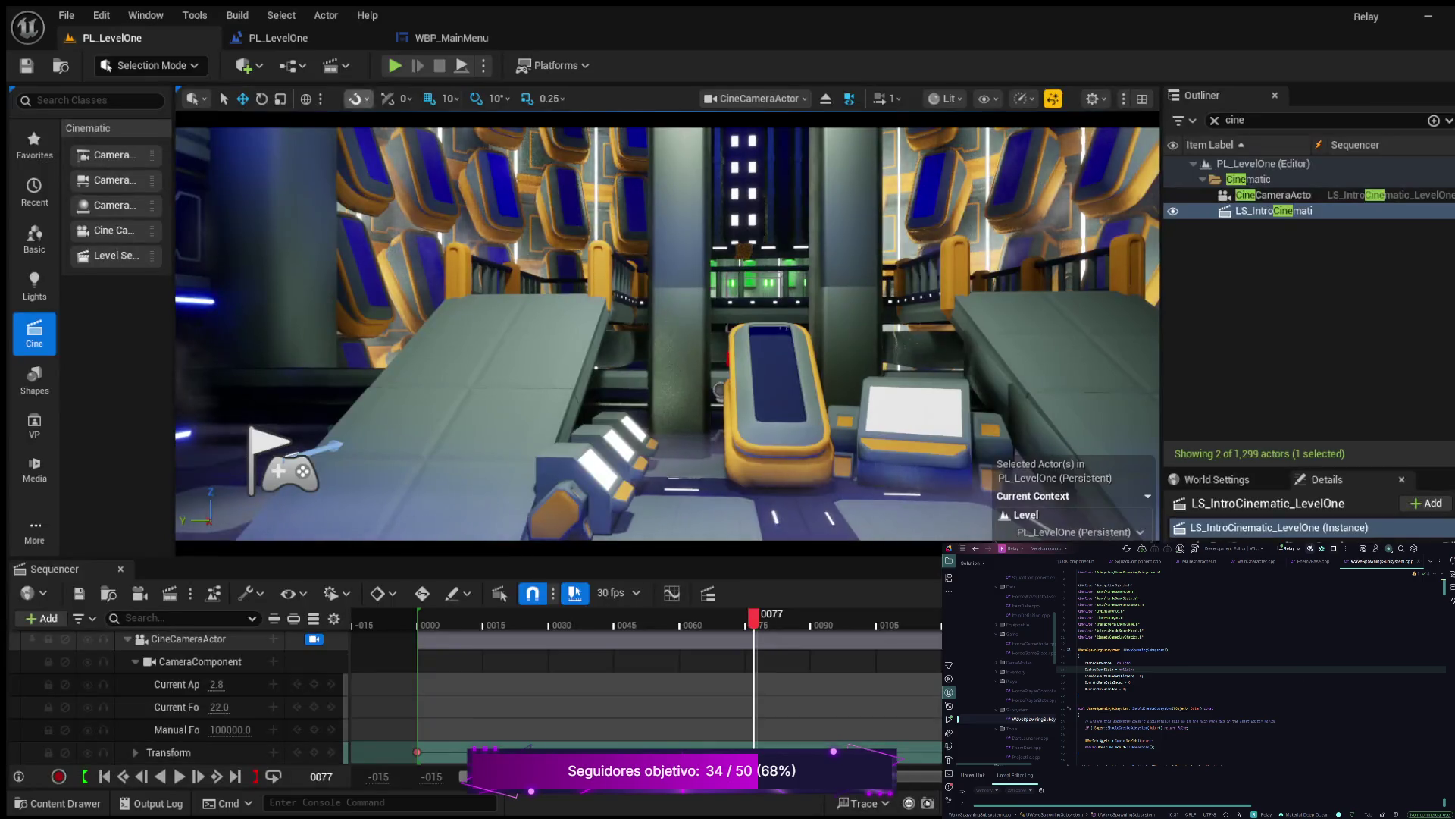
key("alt+p")
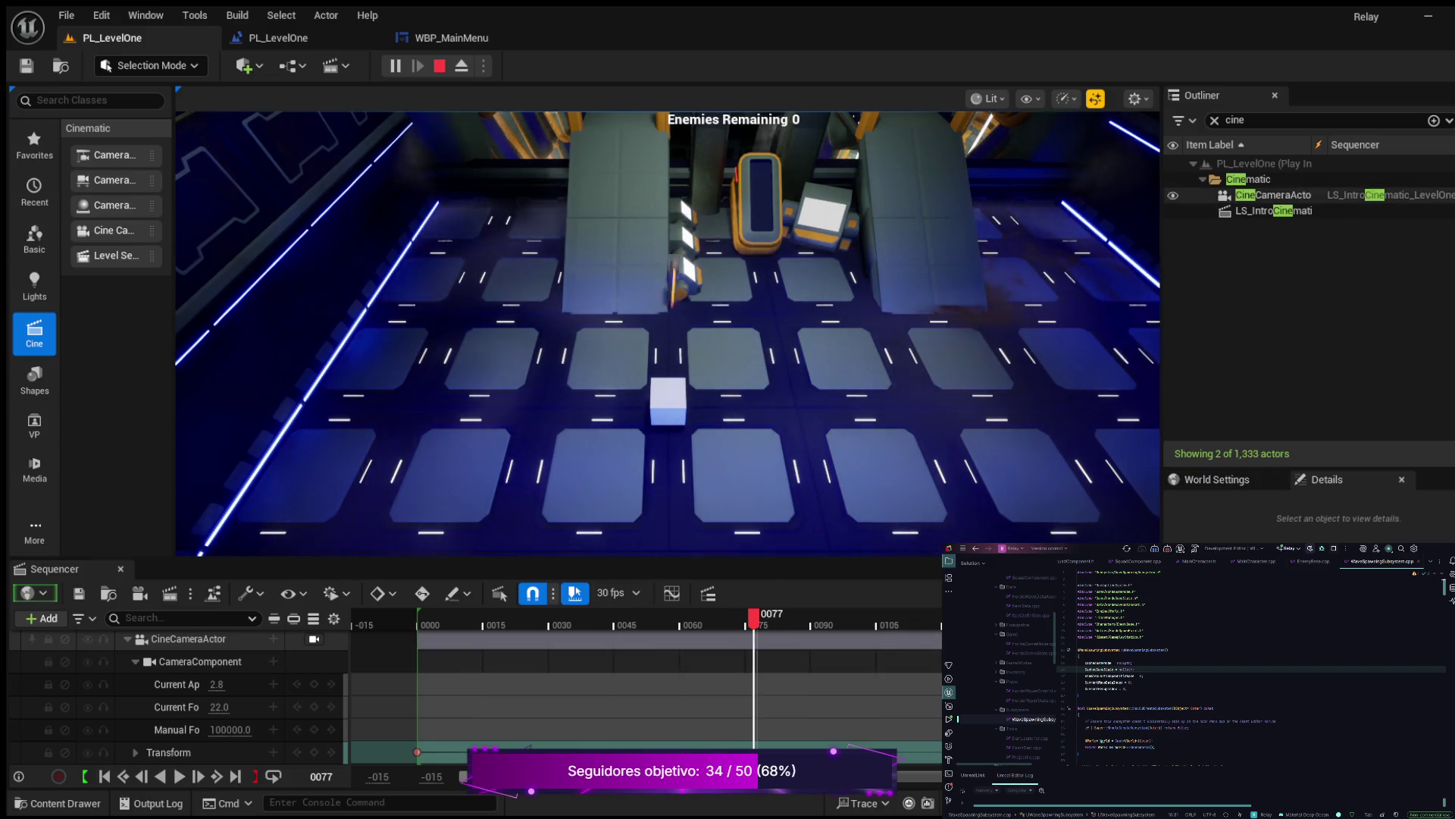
left_click(1273, 211)
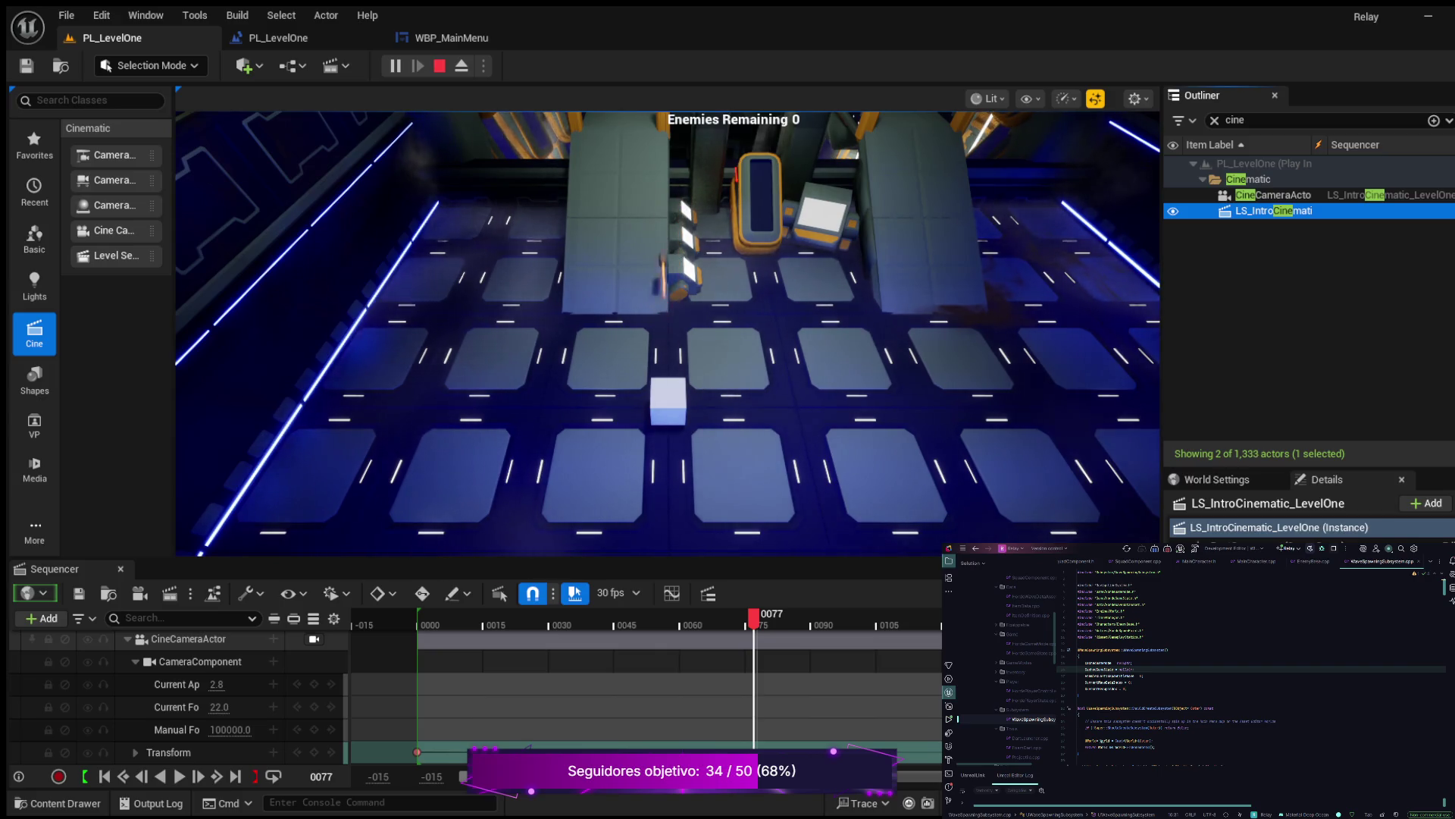
key("Escape")
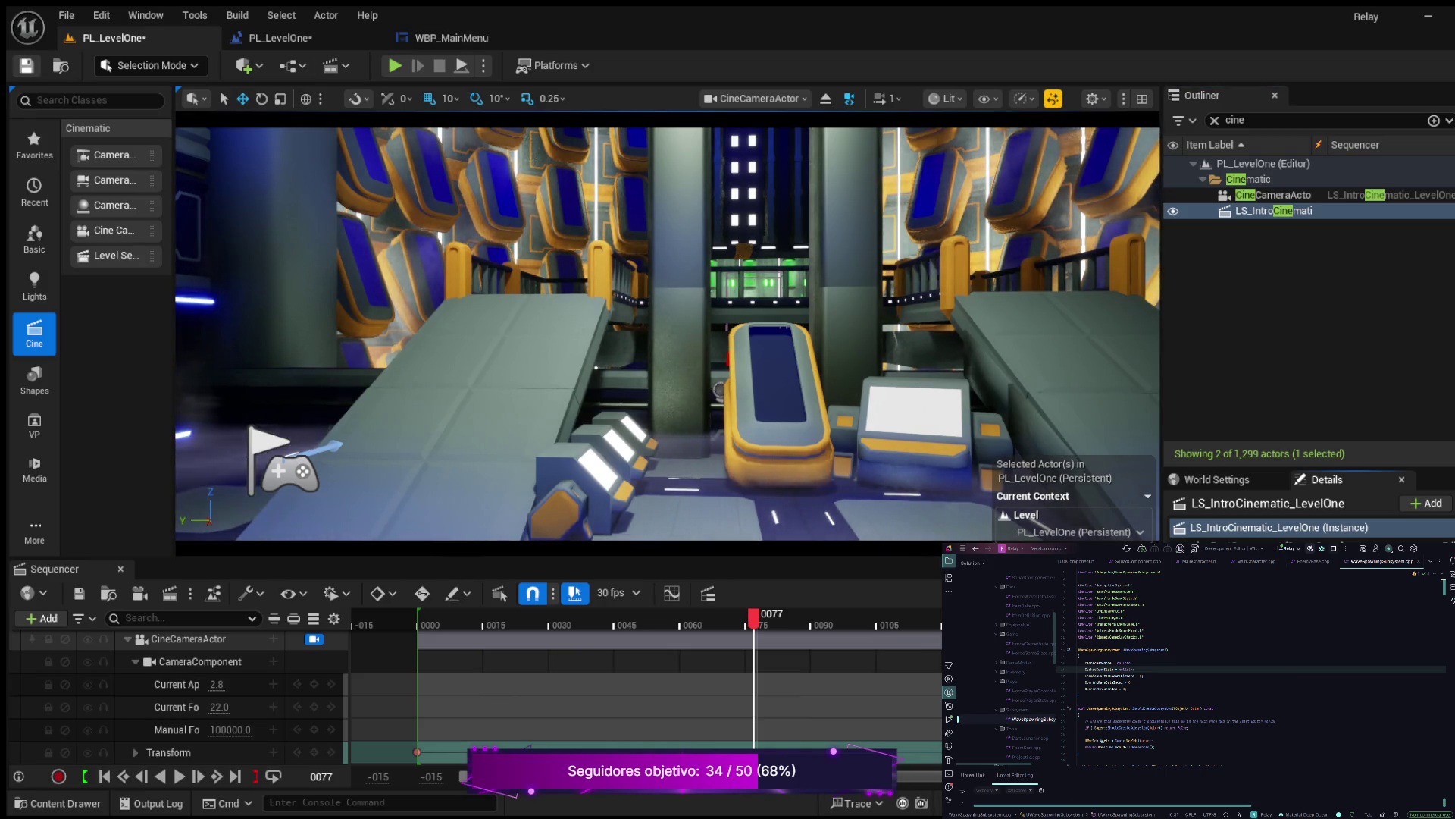
key("alt+p")
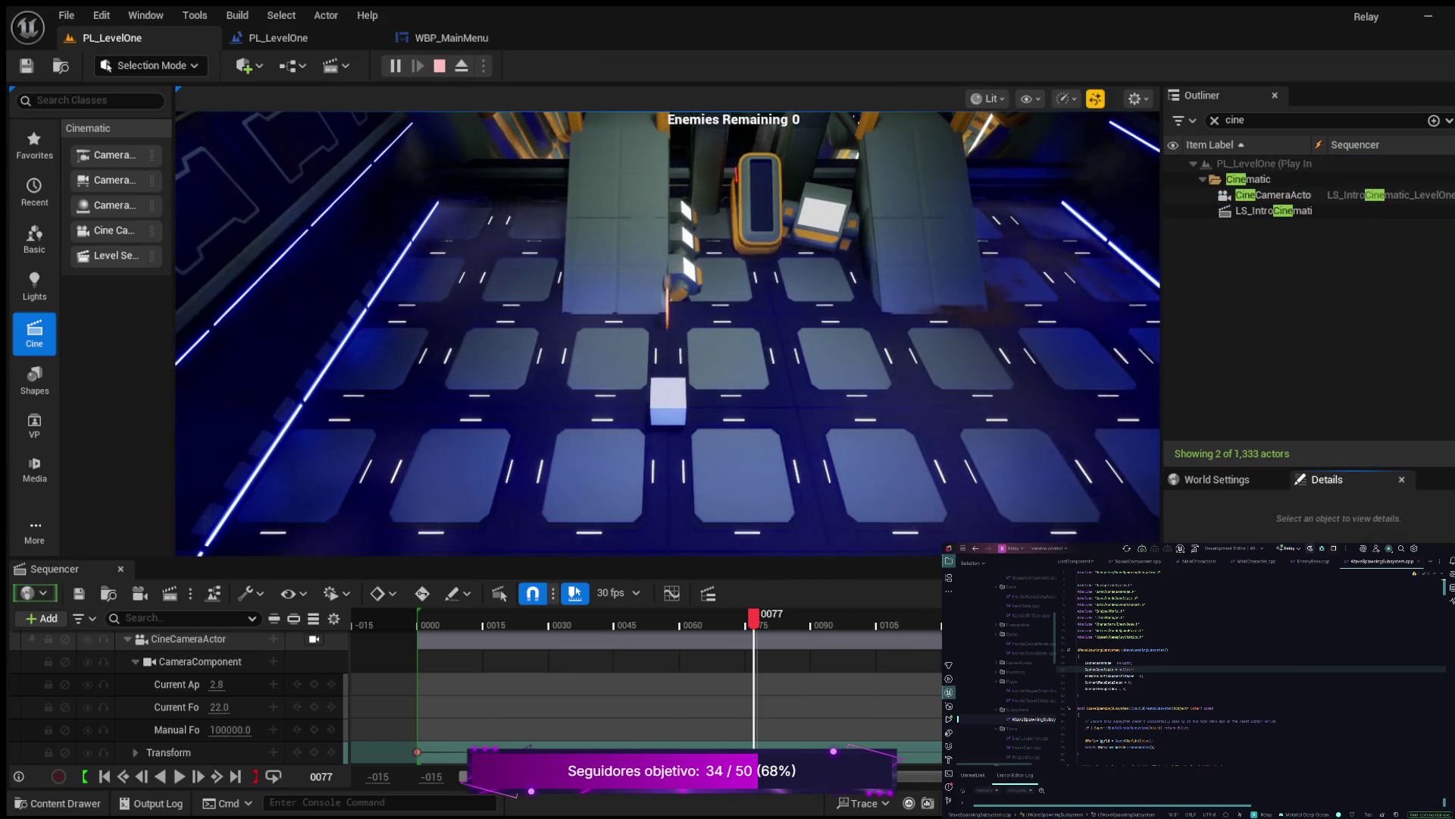
Stop the play test and select the intro cinematic's camera actor in the Outliner
key("Escape")
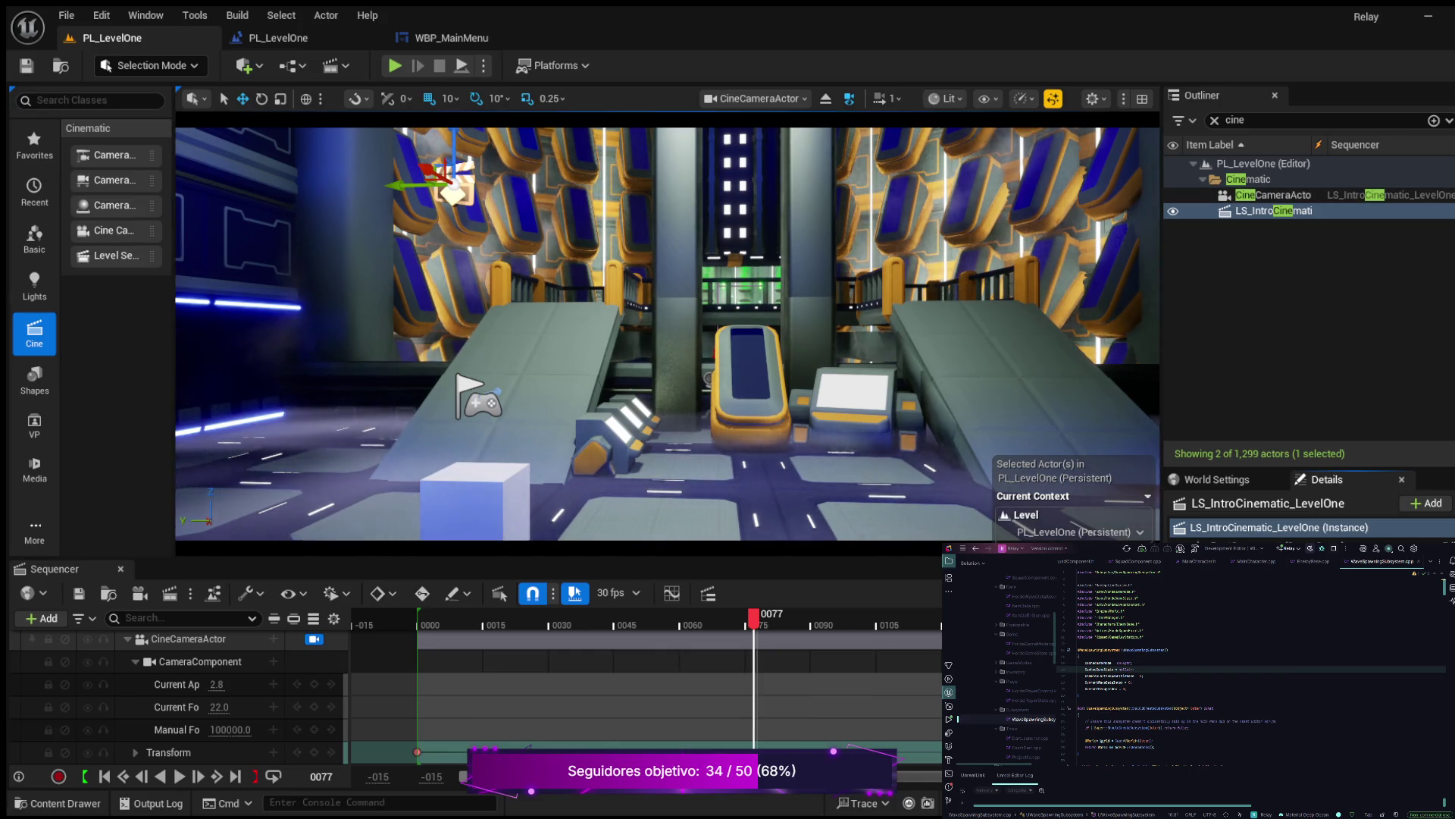
left_click(1274, 194)
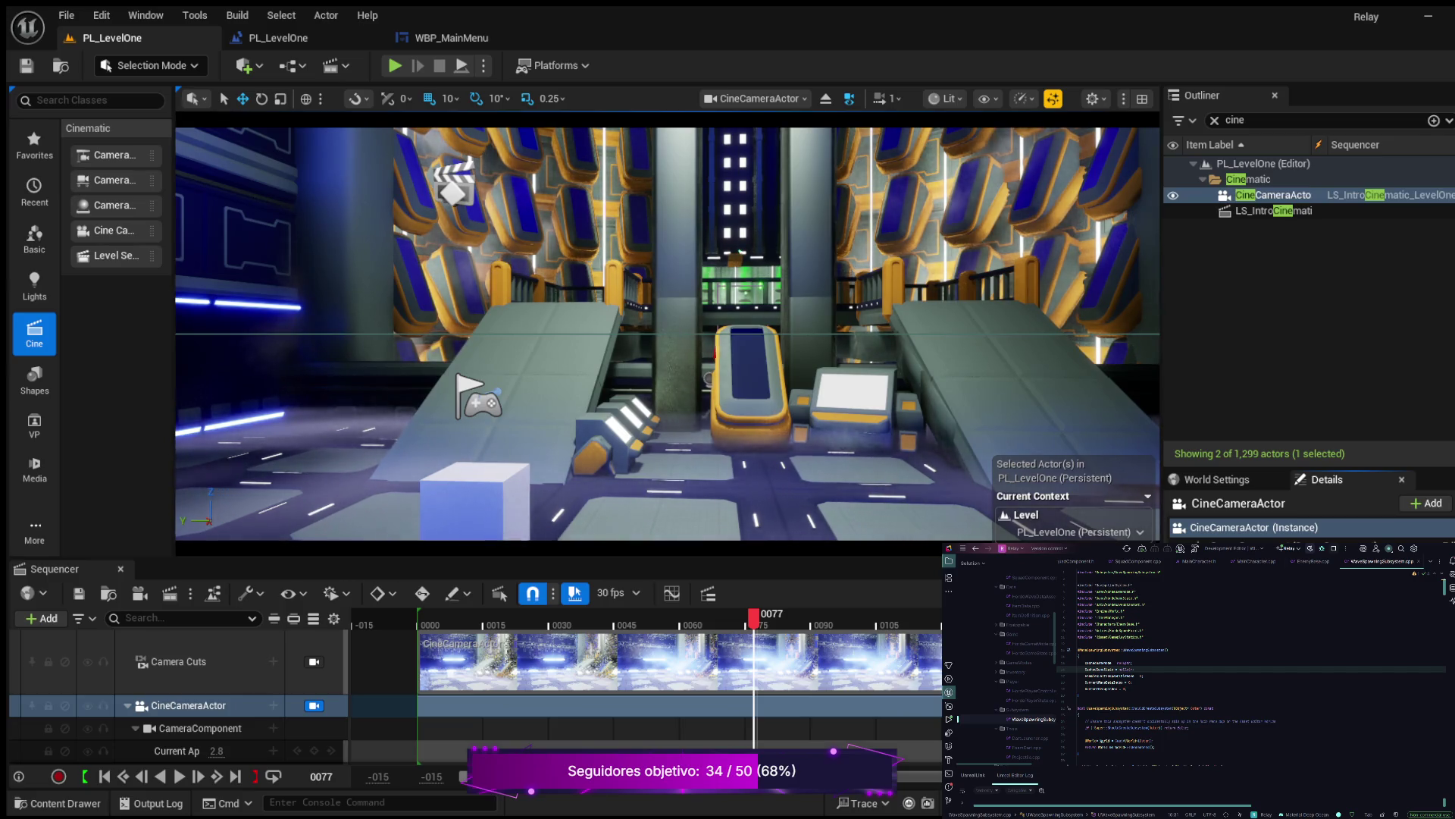
Reselect LS_IntroCinematic, save the level with Ctrl+S, and start a Play session
left_click(1264, 211)
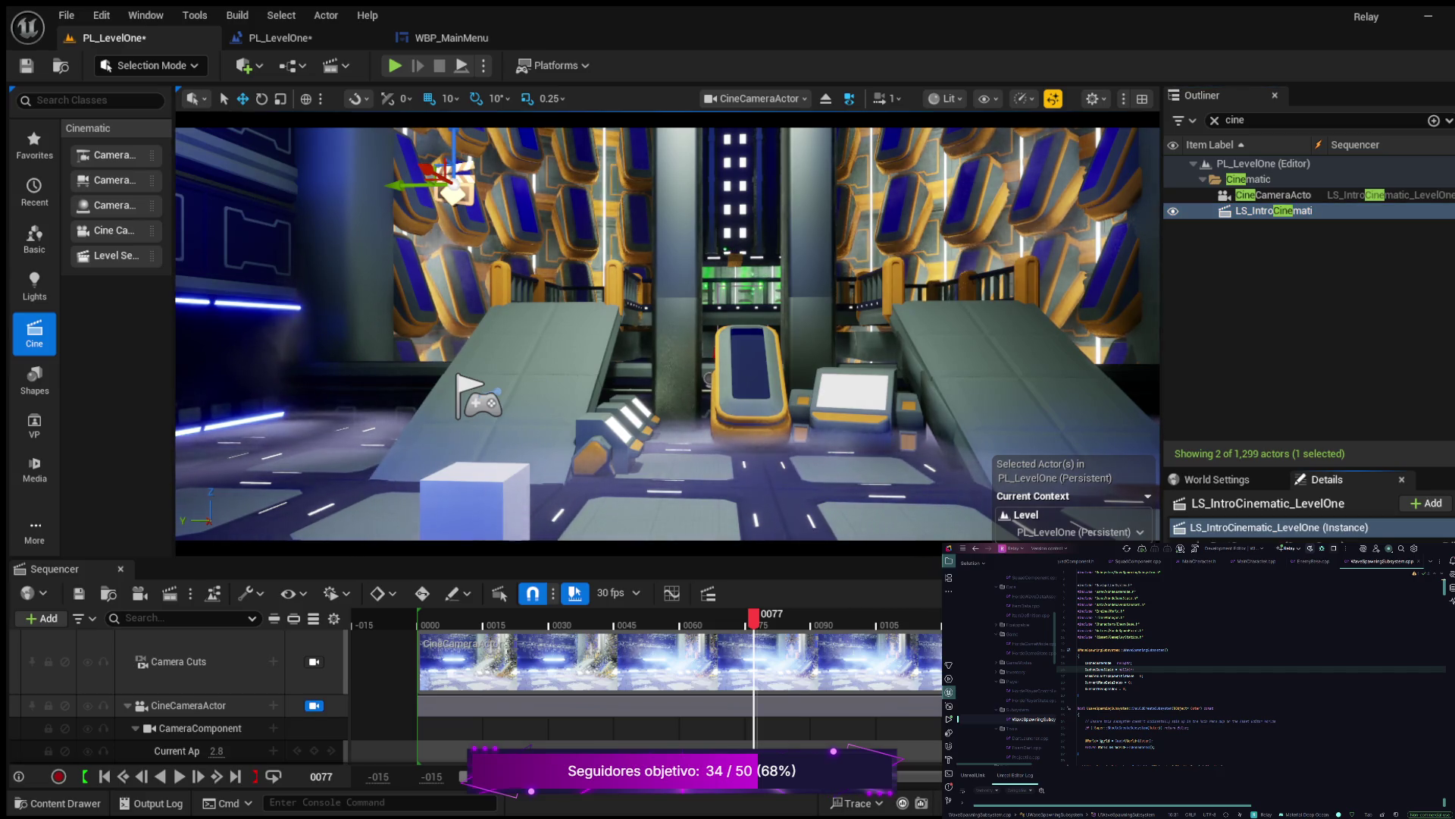
key("ctrl+s")
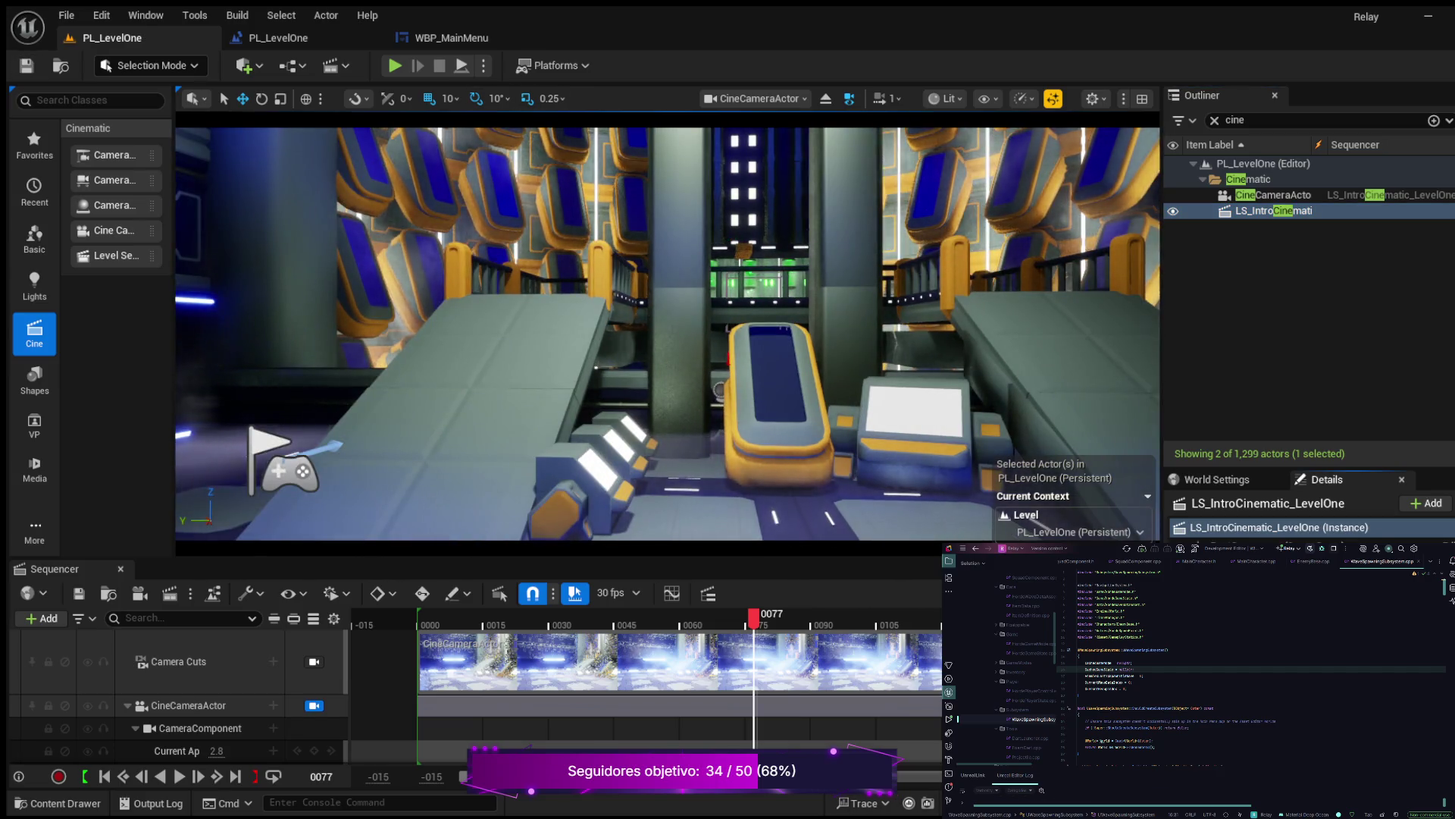
key("alt+p")
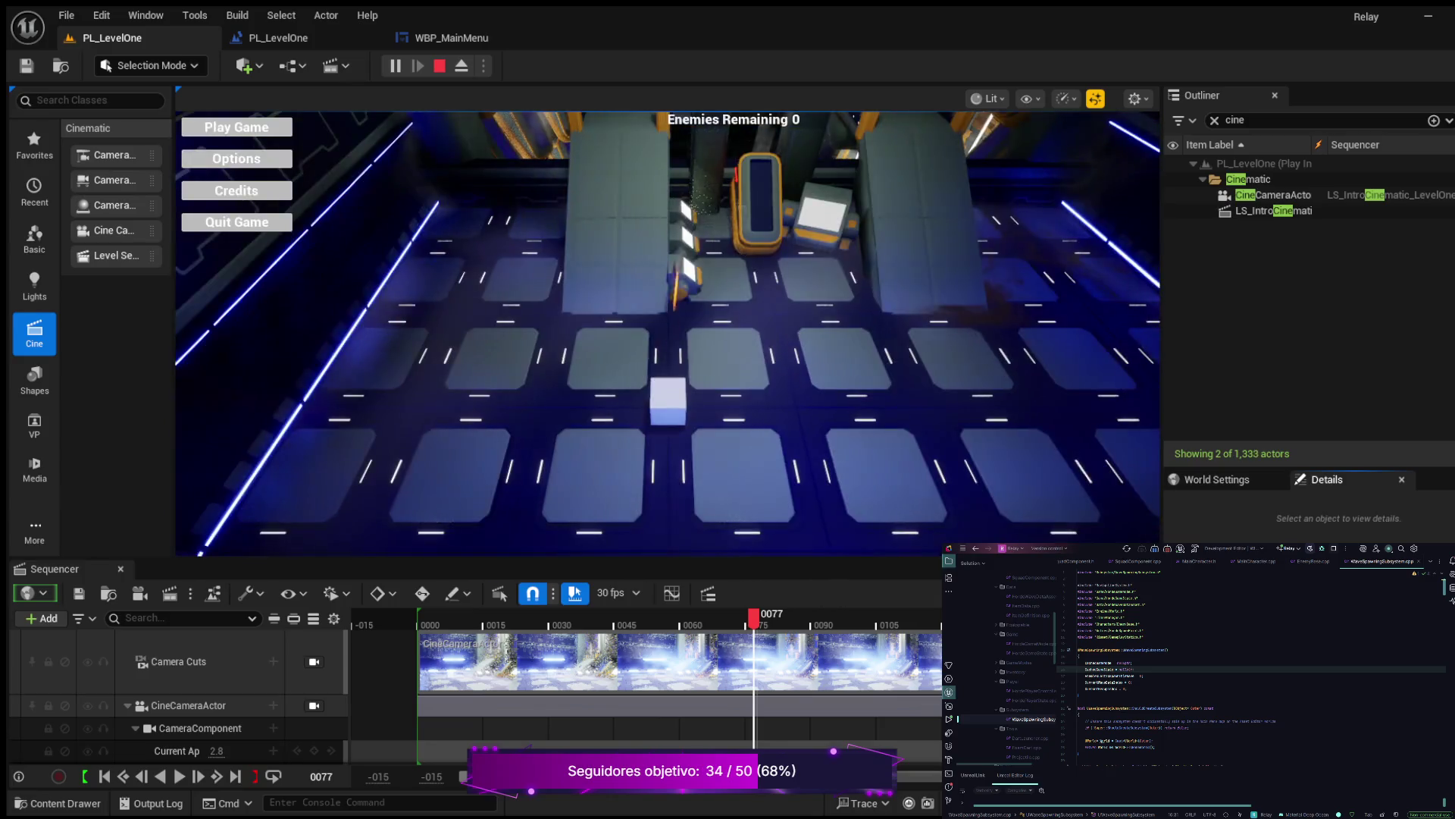
Choose Play Game, run the character around the white block and up the walkways, then stop
left_click(237, 126)
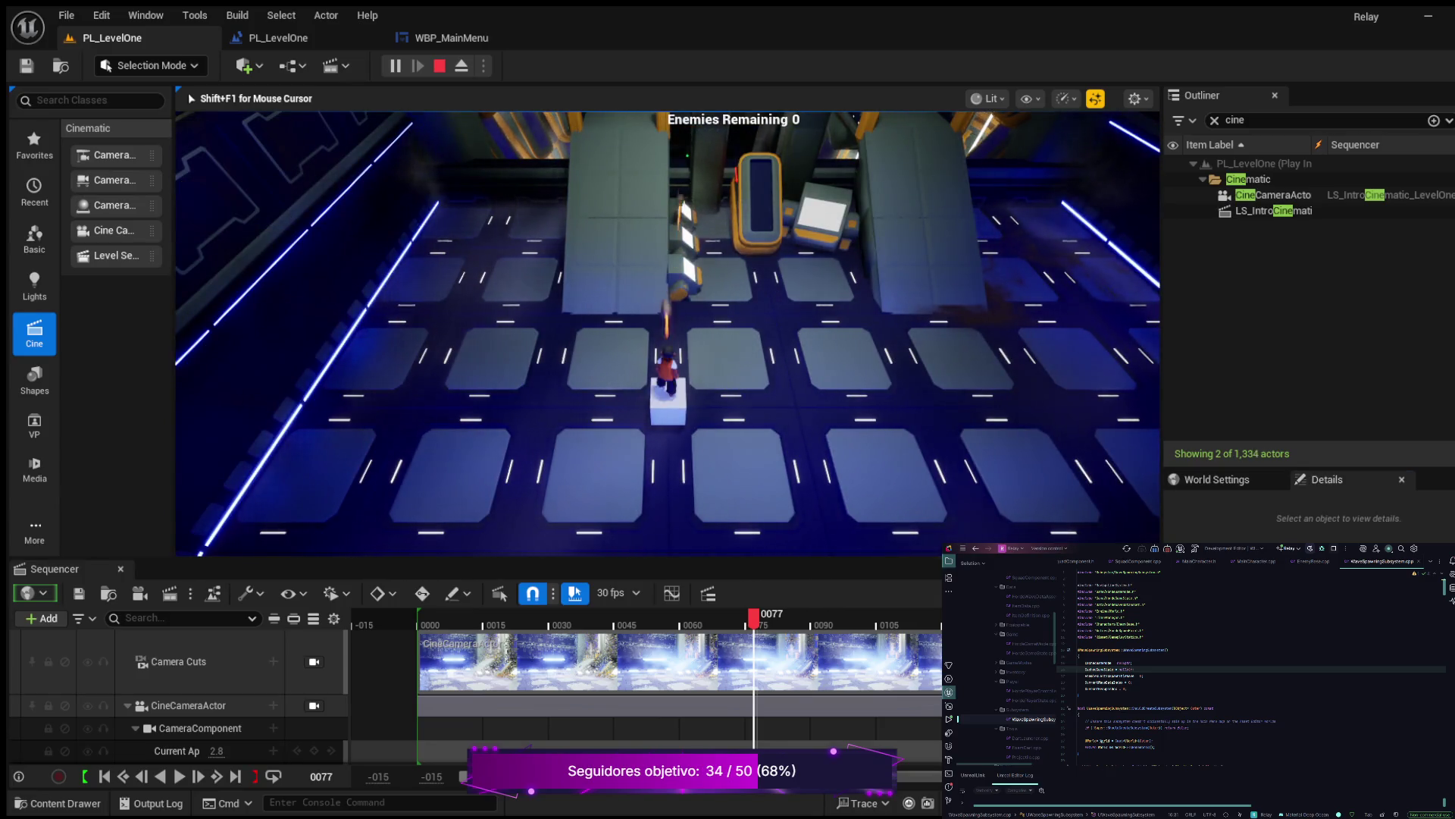
key("w")
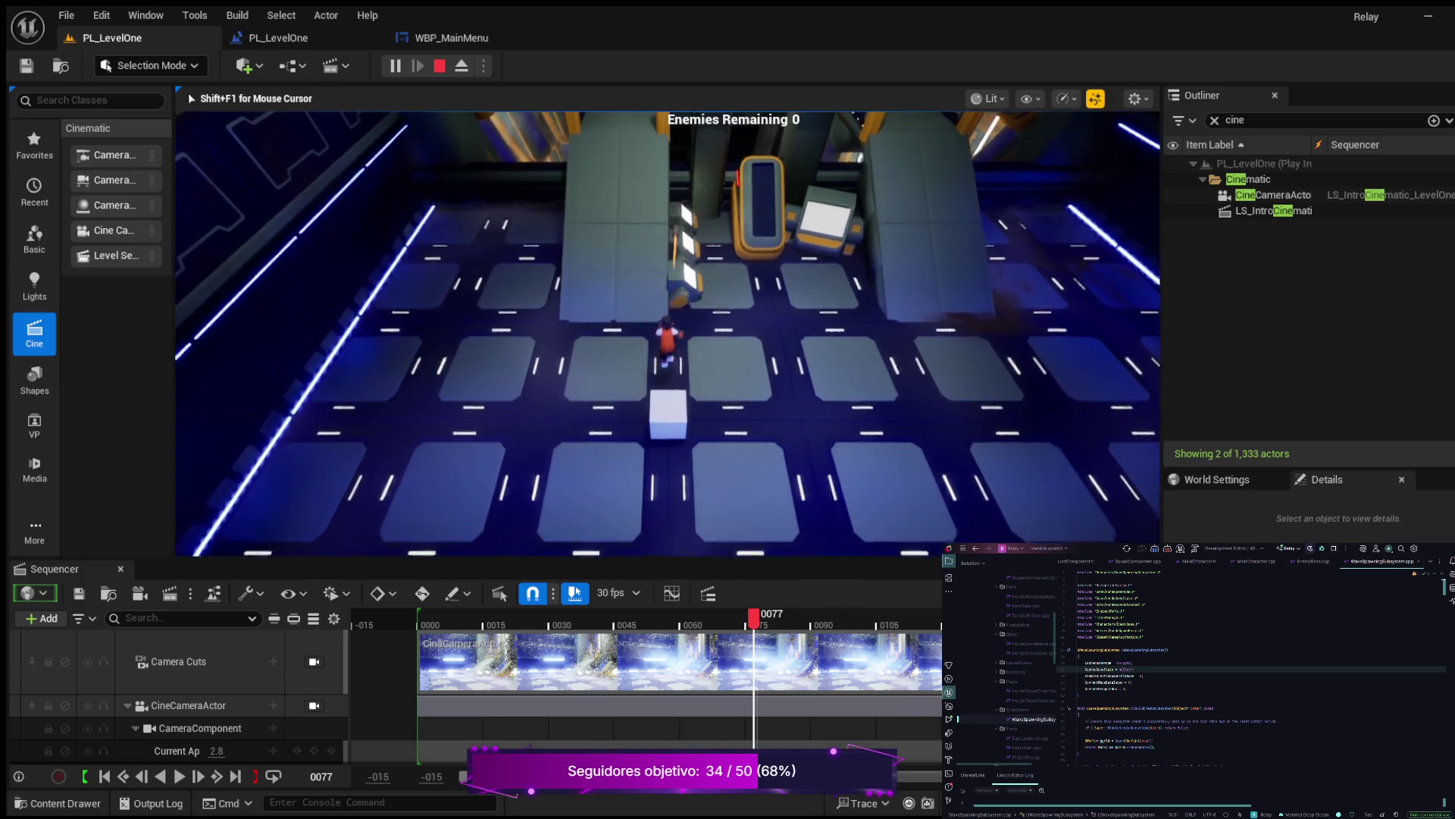
key("s")
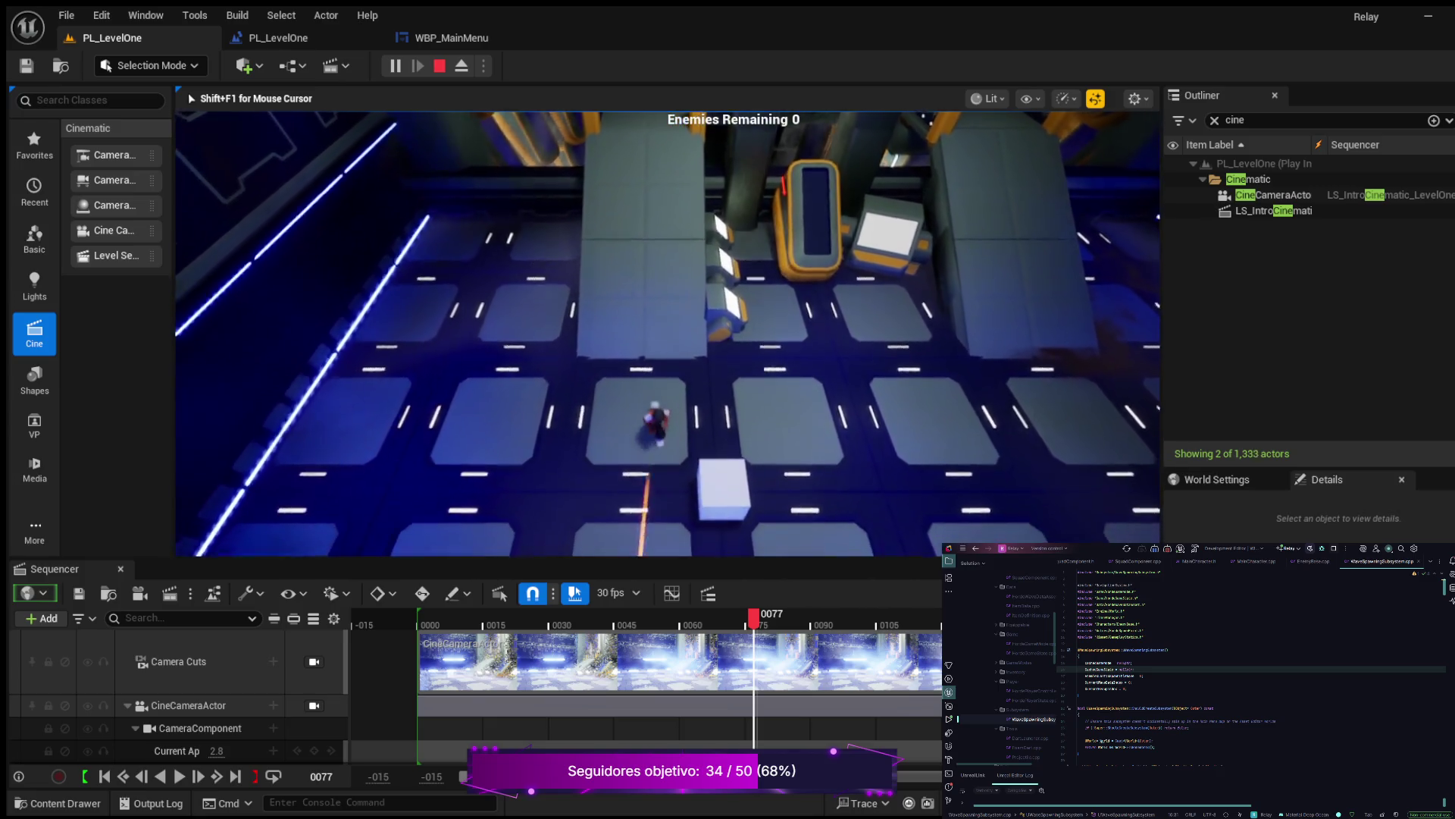
key("w")
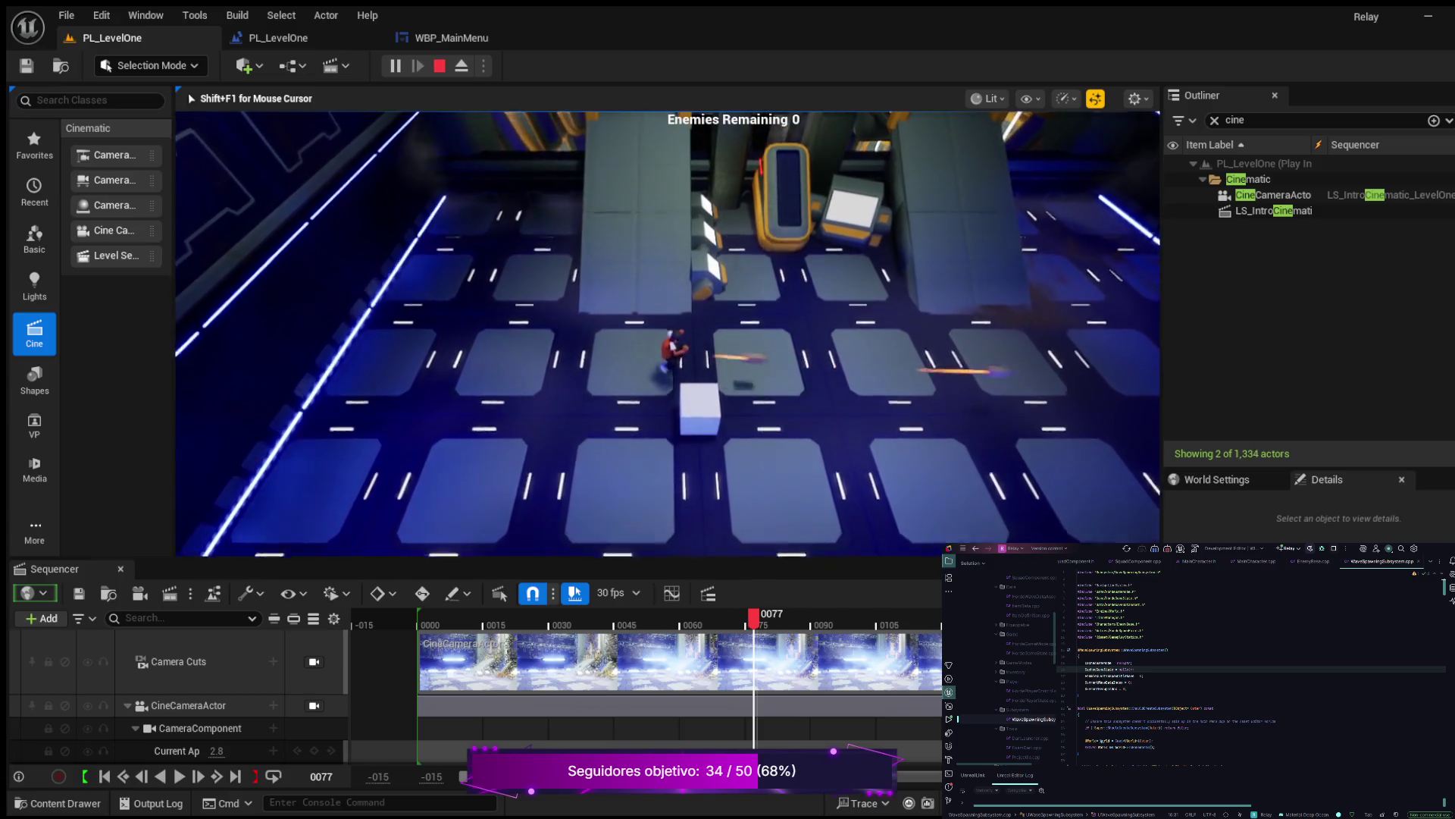
key("d")
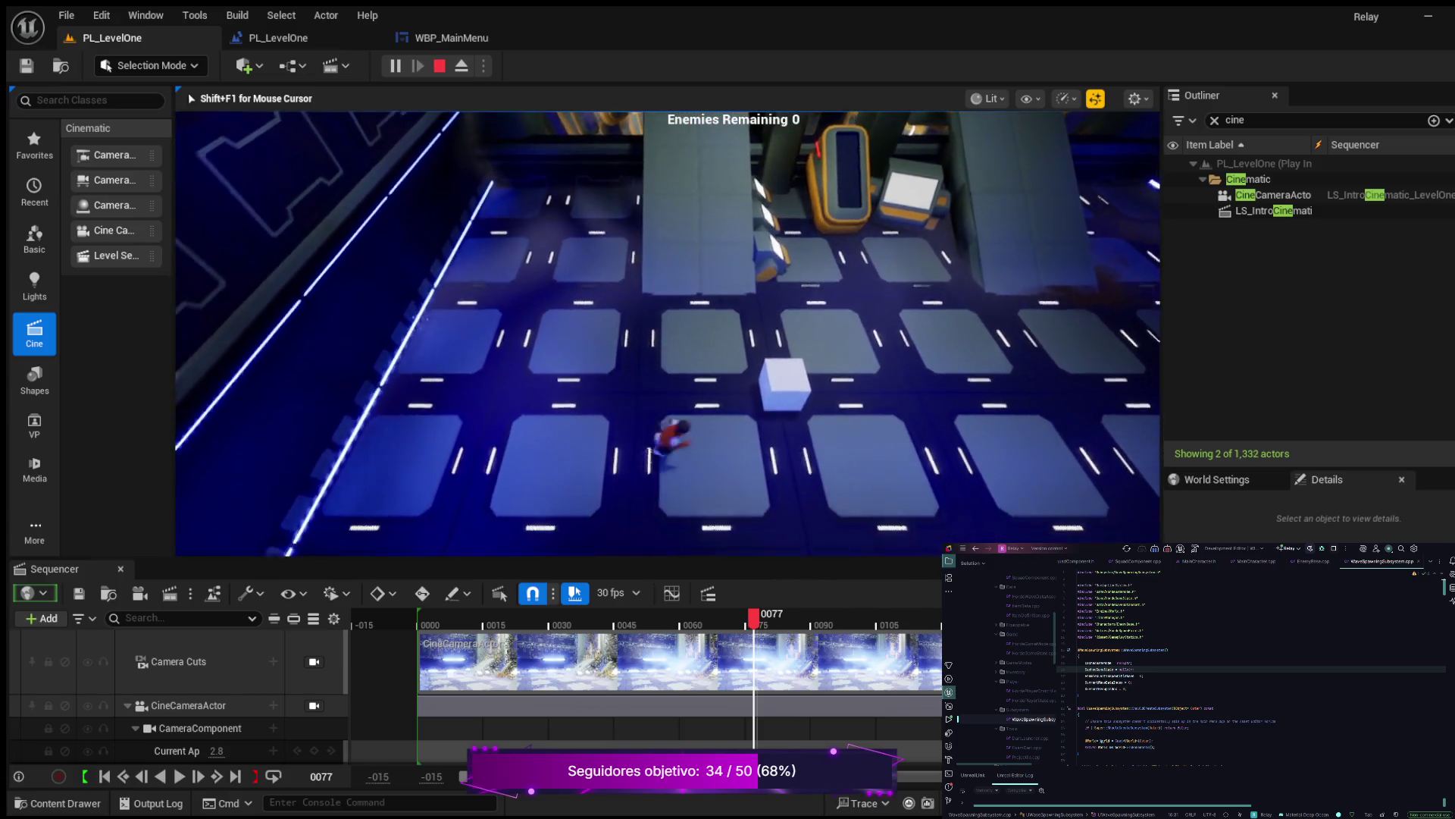
key("w")
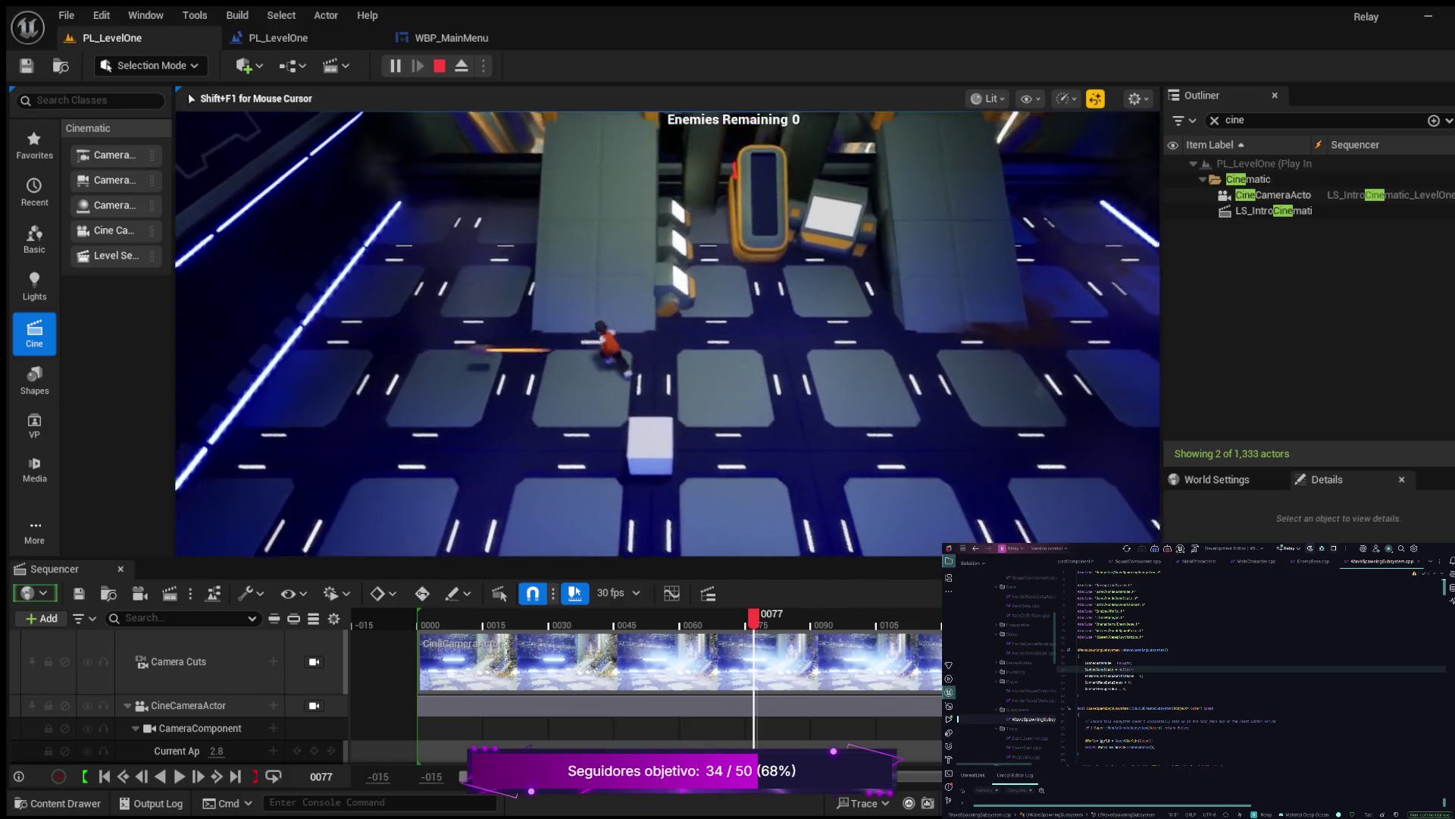
key("w")
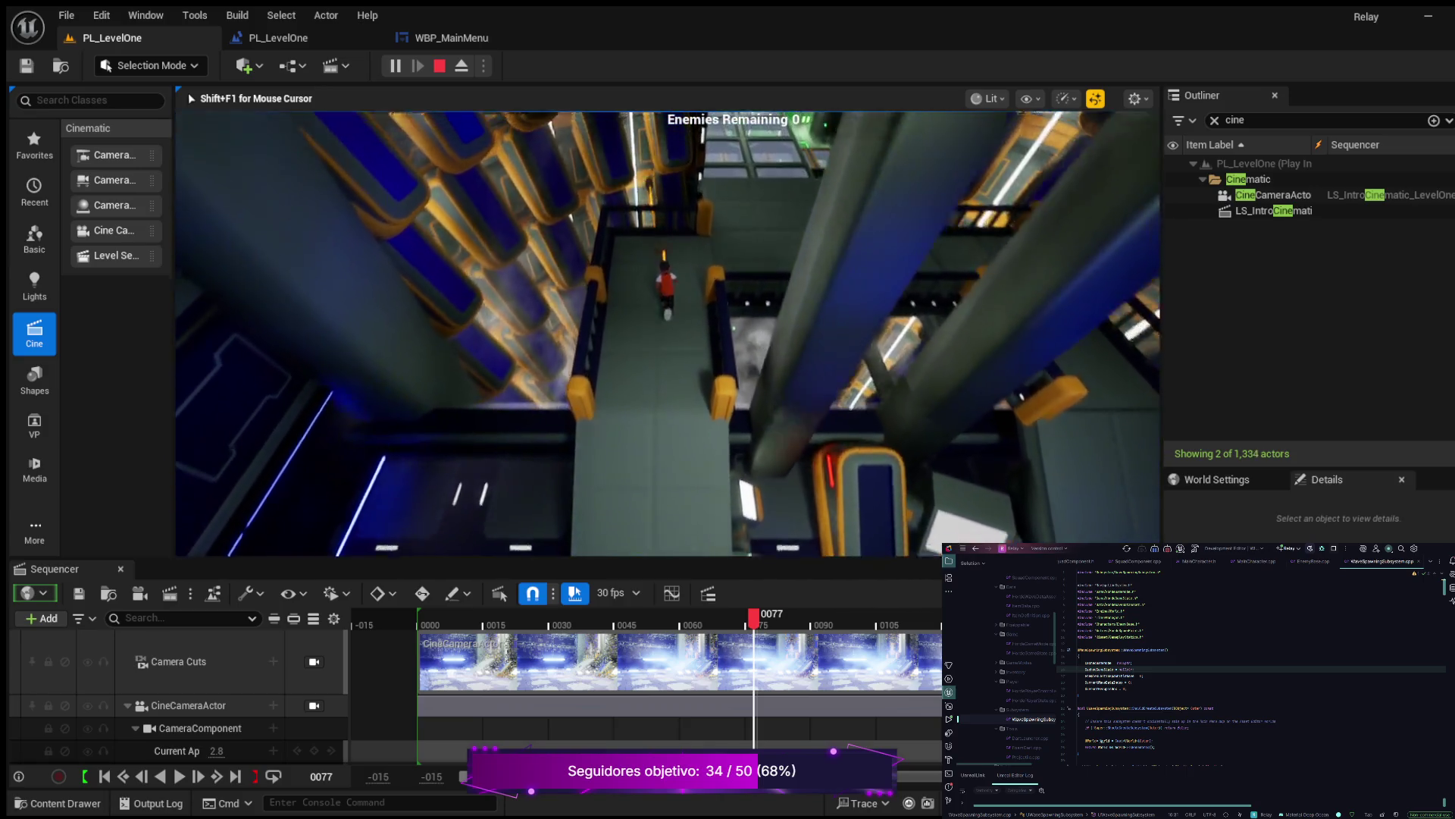
key("w")
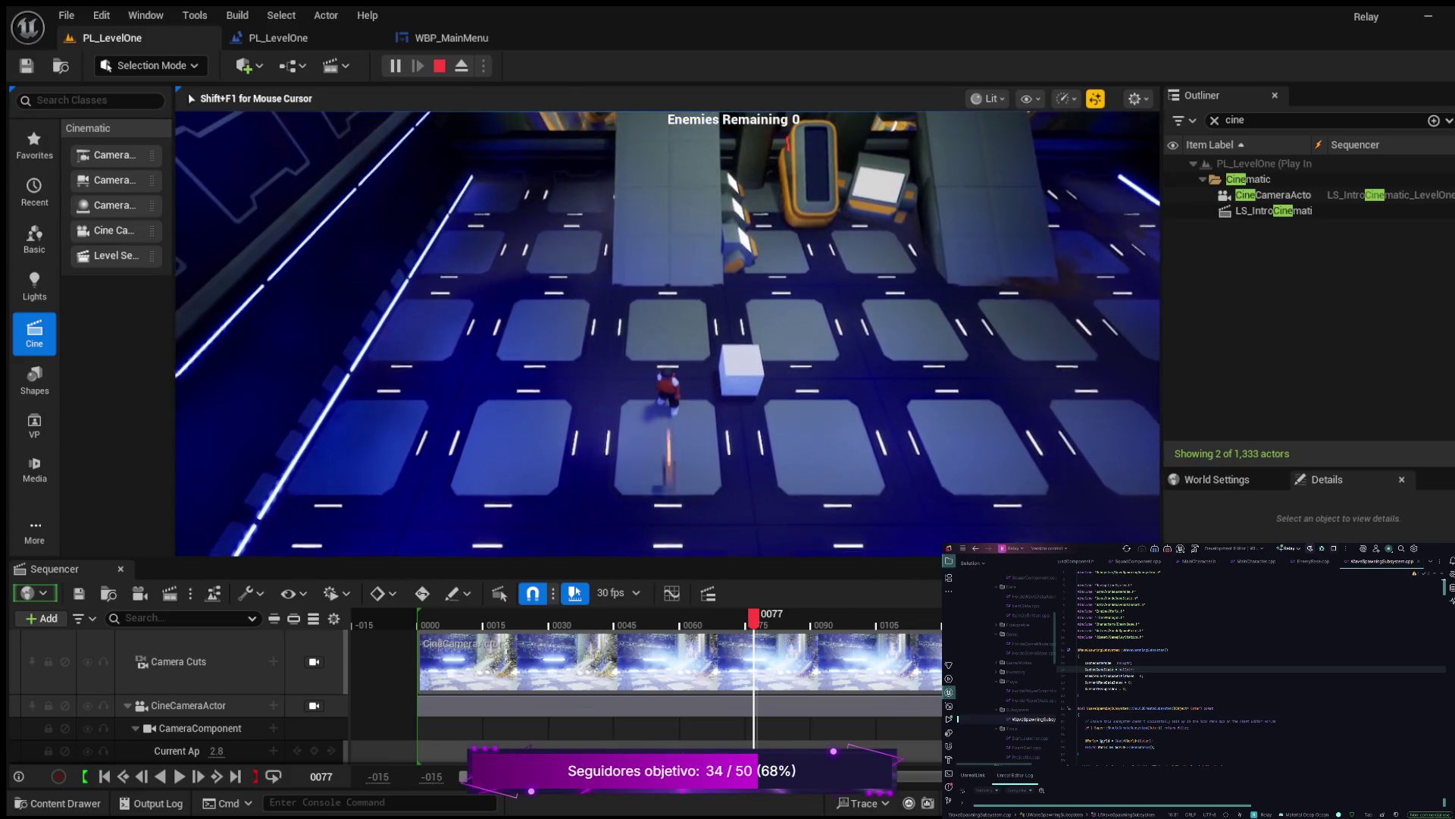
key("Escape")
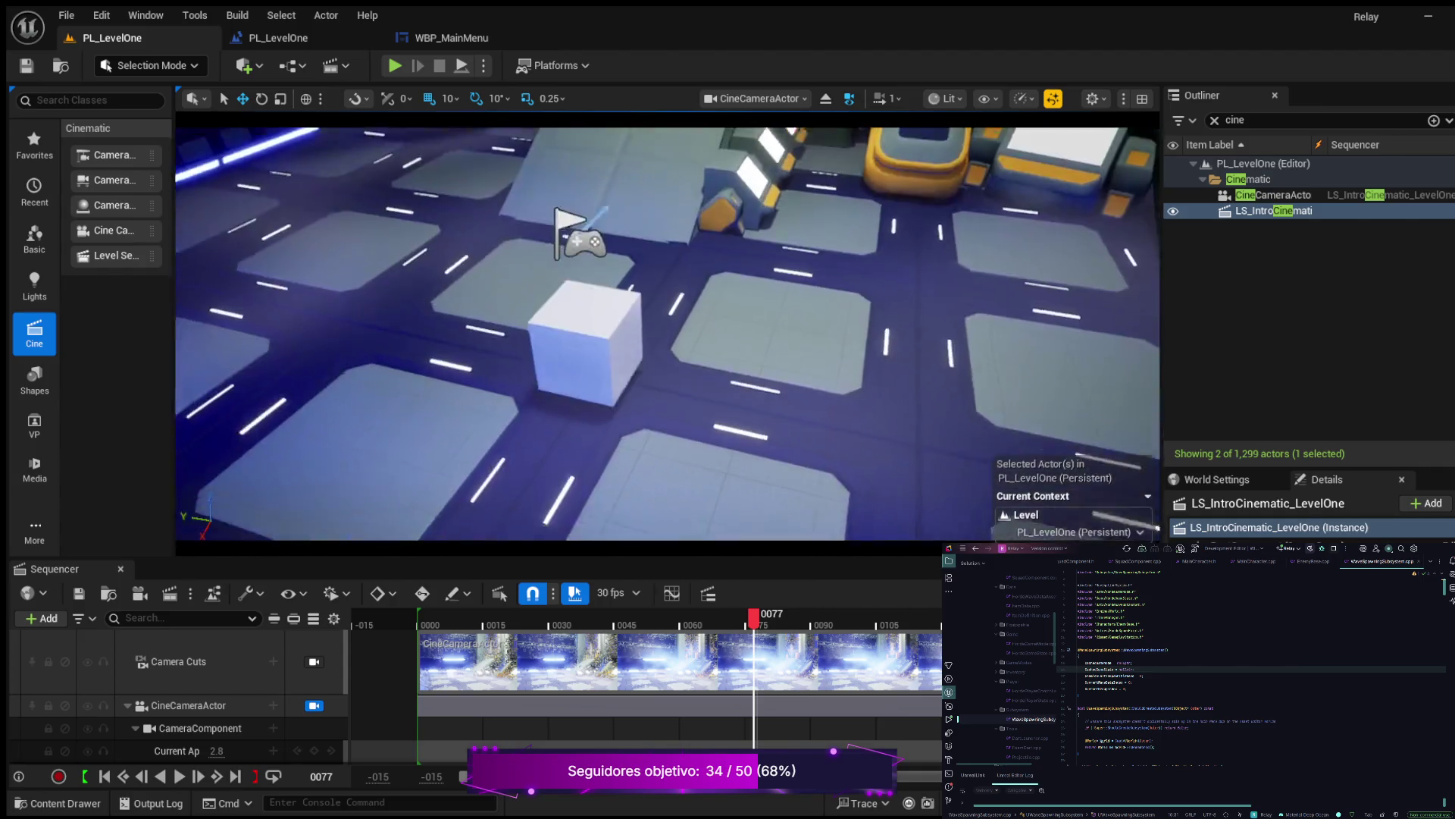
Move the white Cube4 block left on the floor and save the level
left_click(591, 402)
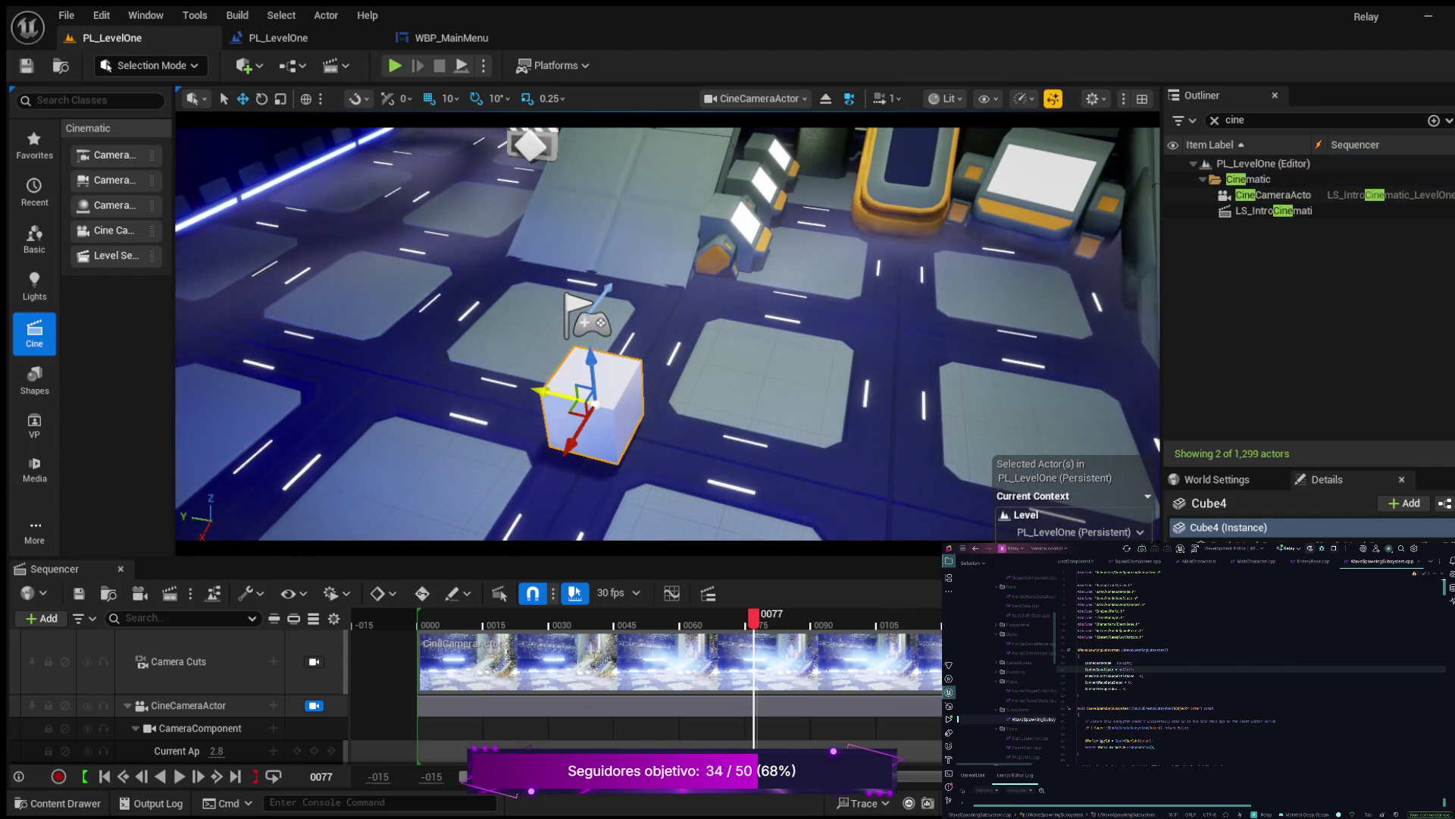
left_click_drag(542, 391, 454, 369)
key("ctrl+s")
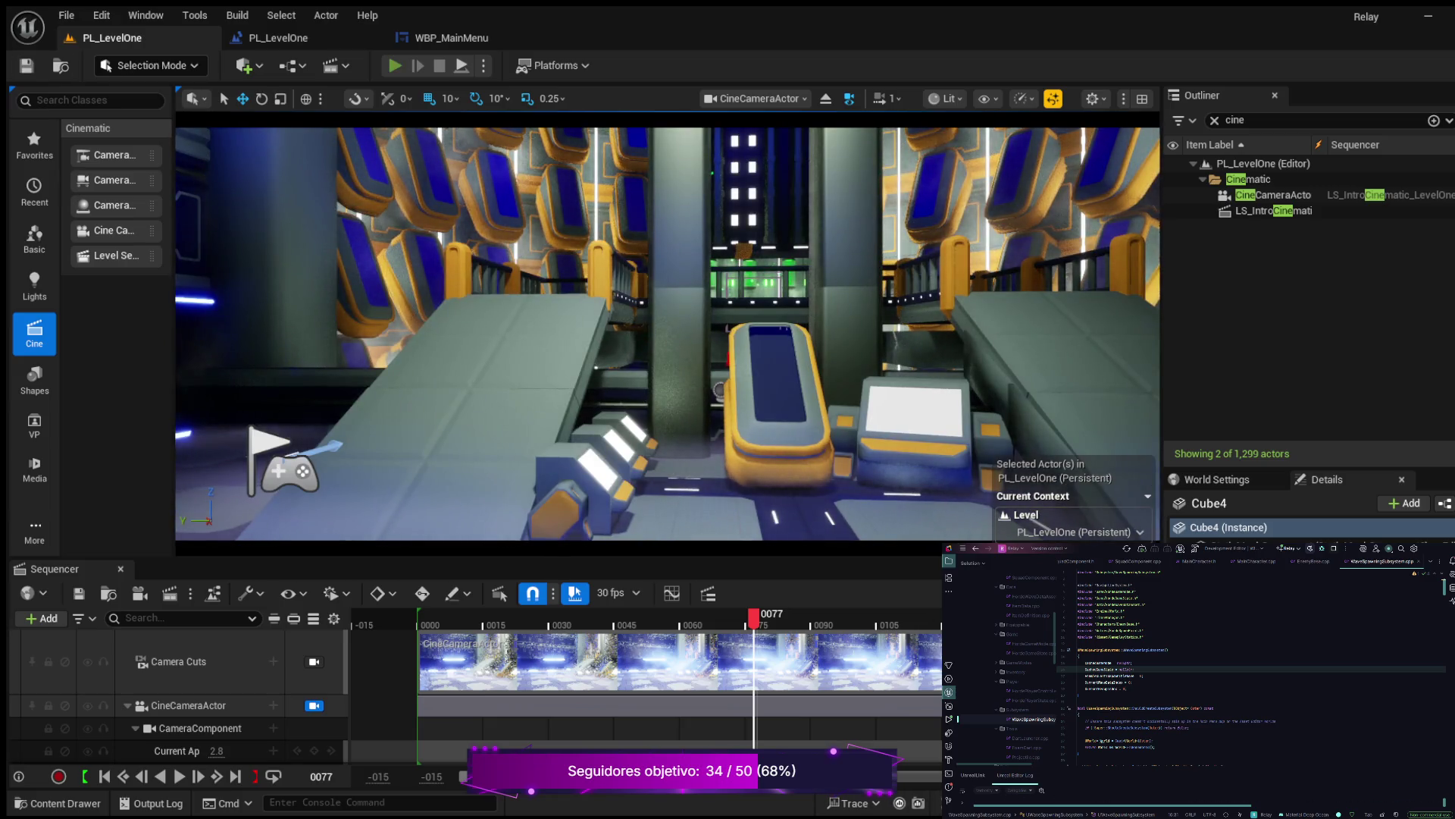
Quick-test the level in Play mode, then shift Cube4 to the right
key("alt+p")
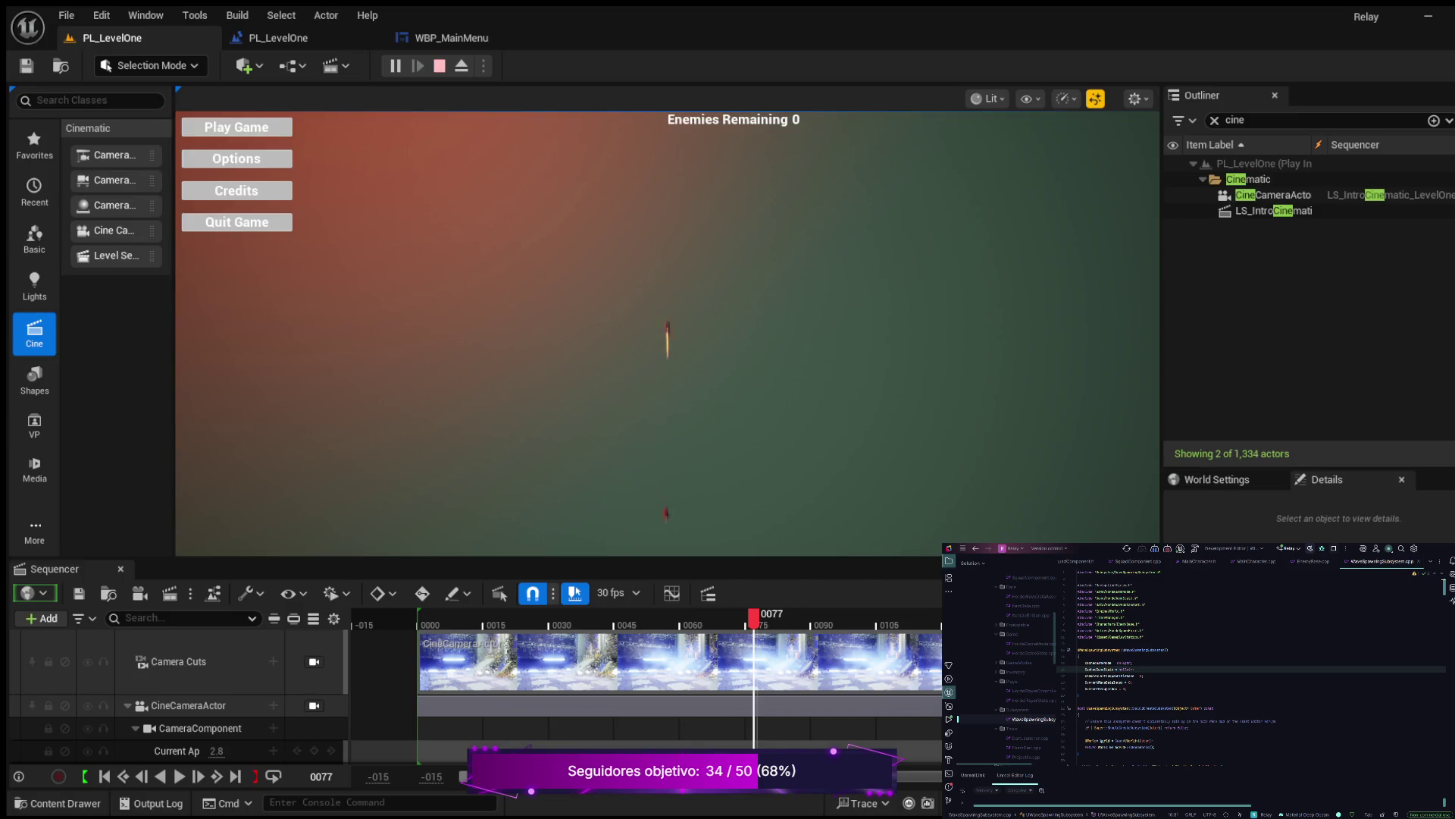
key("Escape")
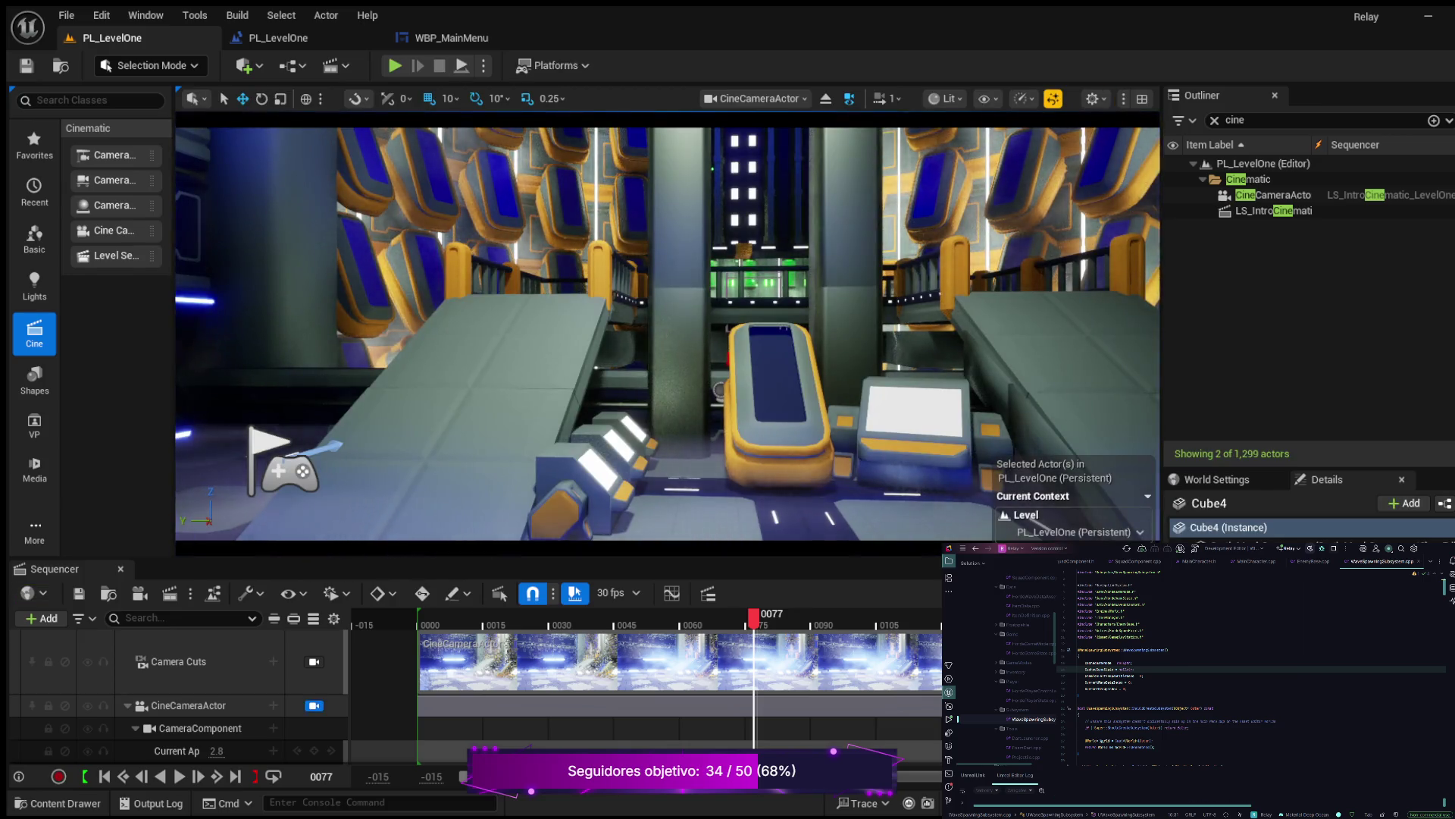
scroll(667, 333, "down", 3)
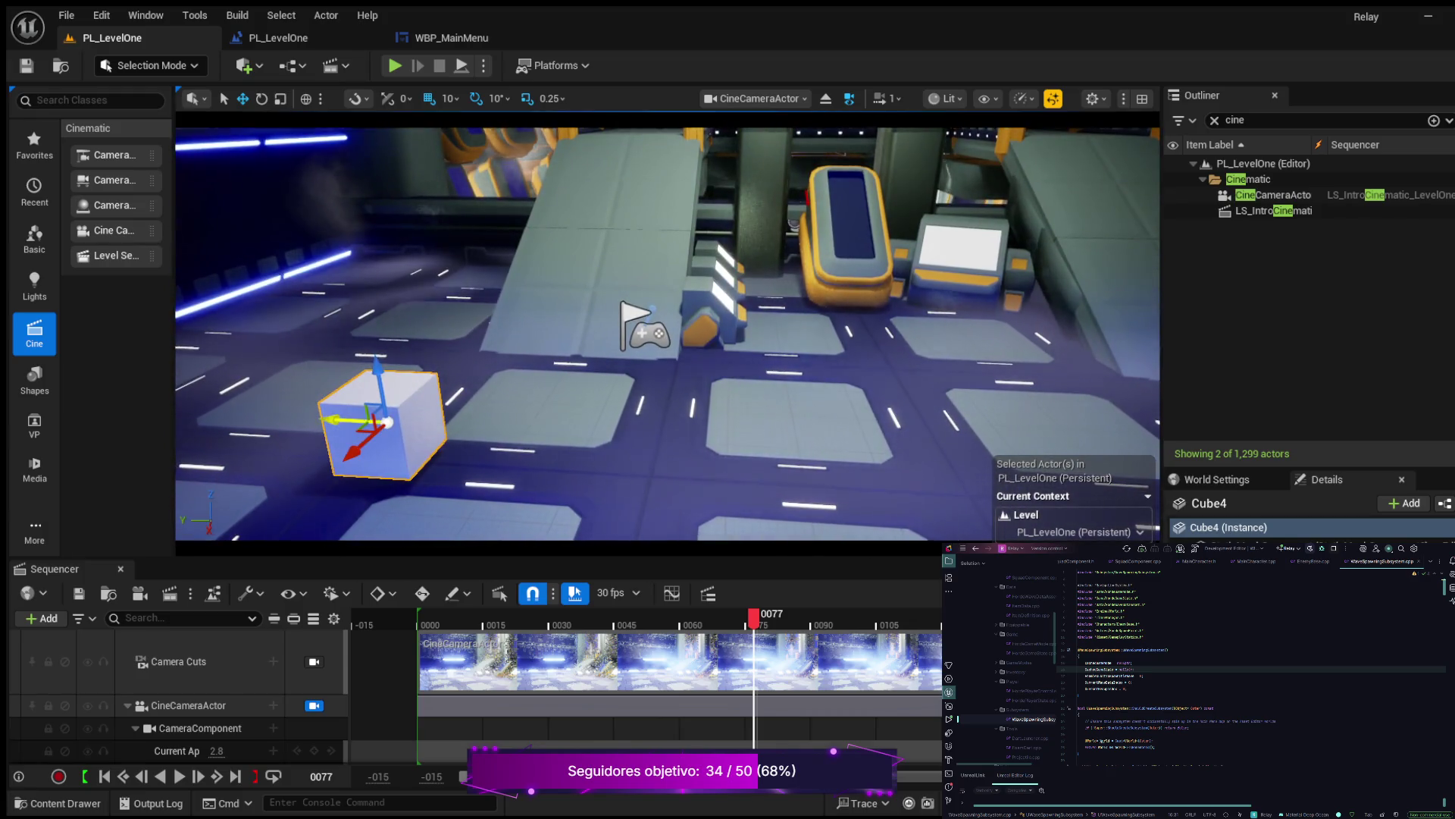
mouse_move(328, 423)
left_mouse_down()
mouse_move(557, 452)
mouse_move(459, 456)
left_mouse_up()
key("alt+p")
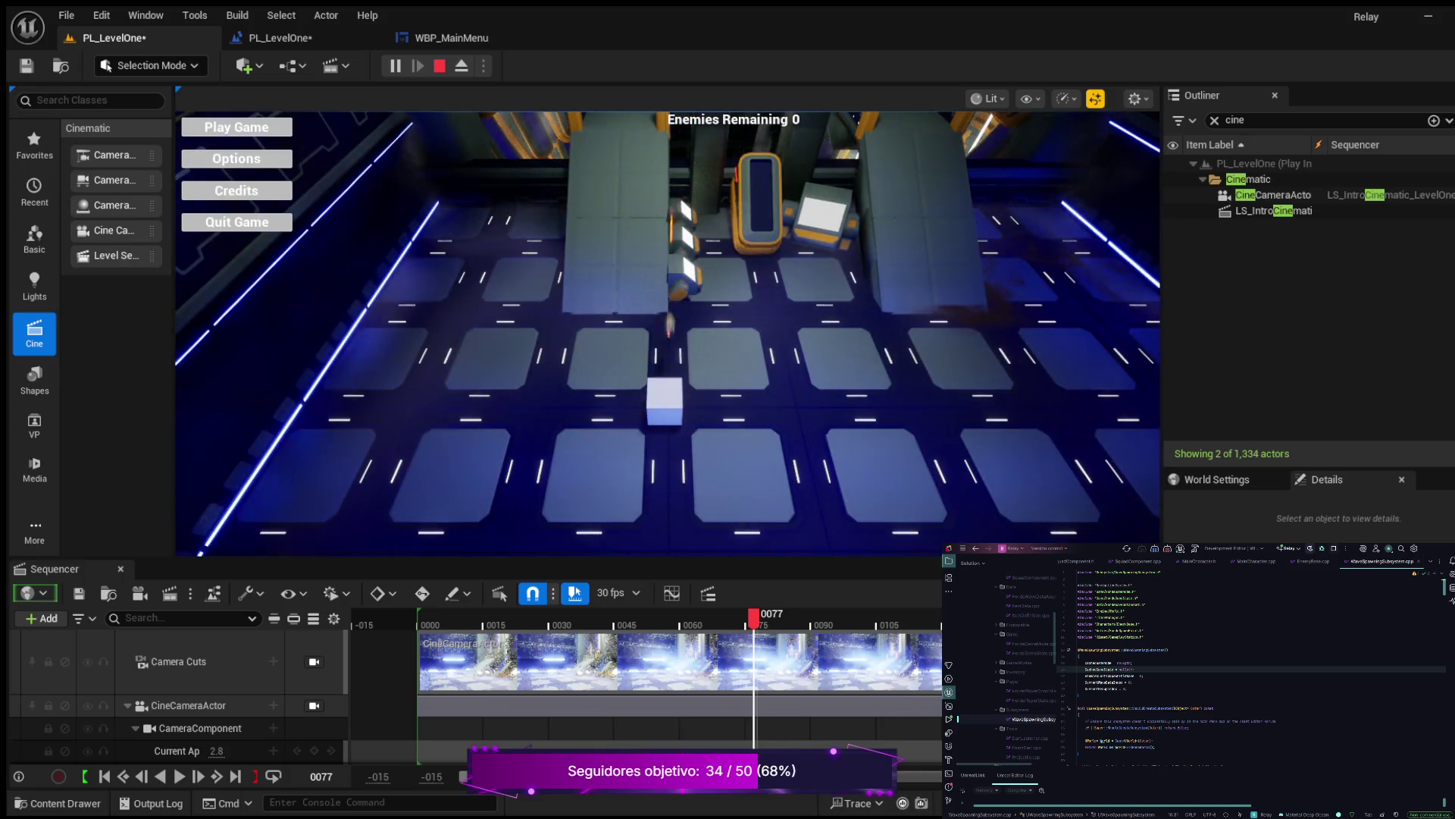
left_click(236, 127)
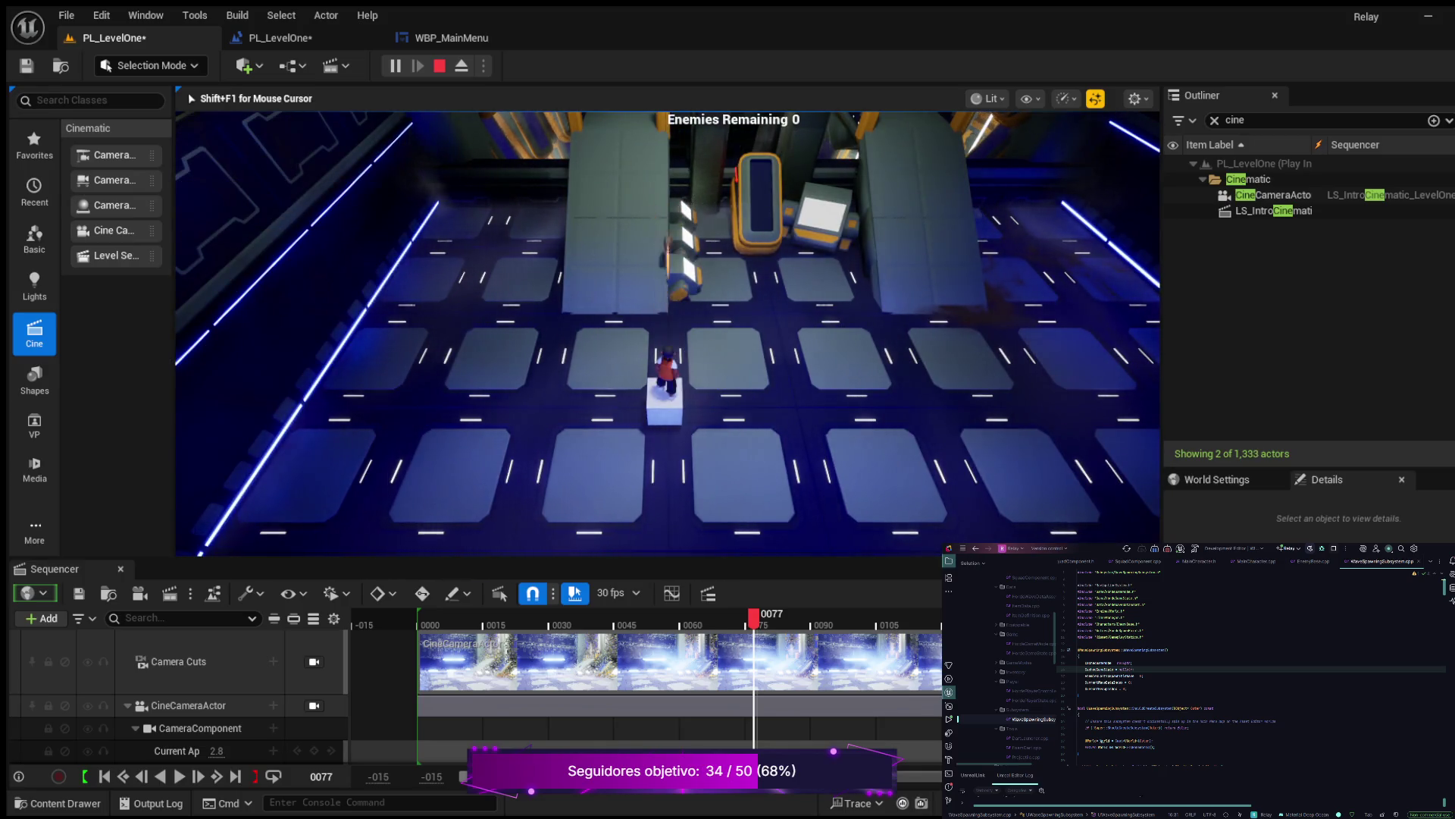
key("w")
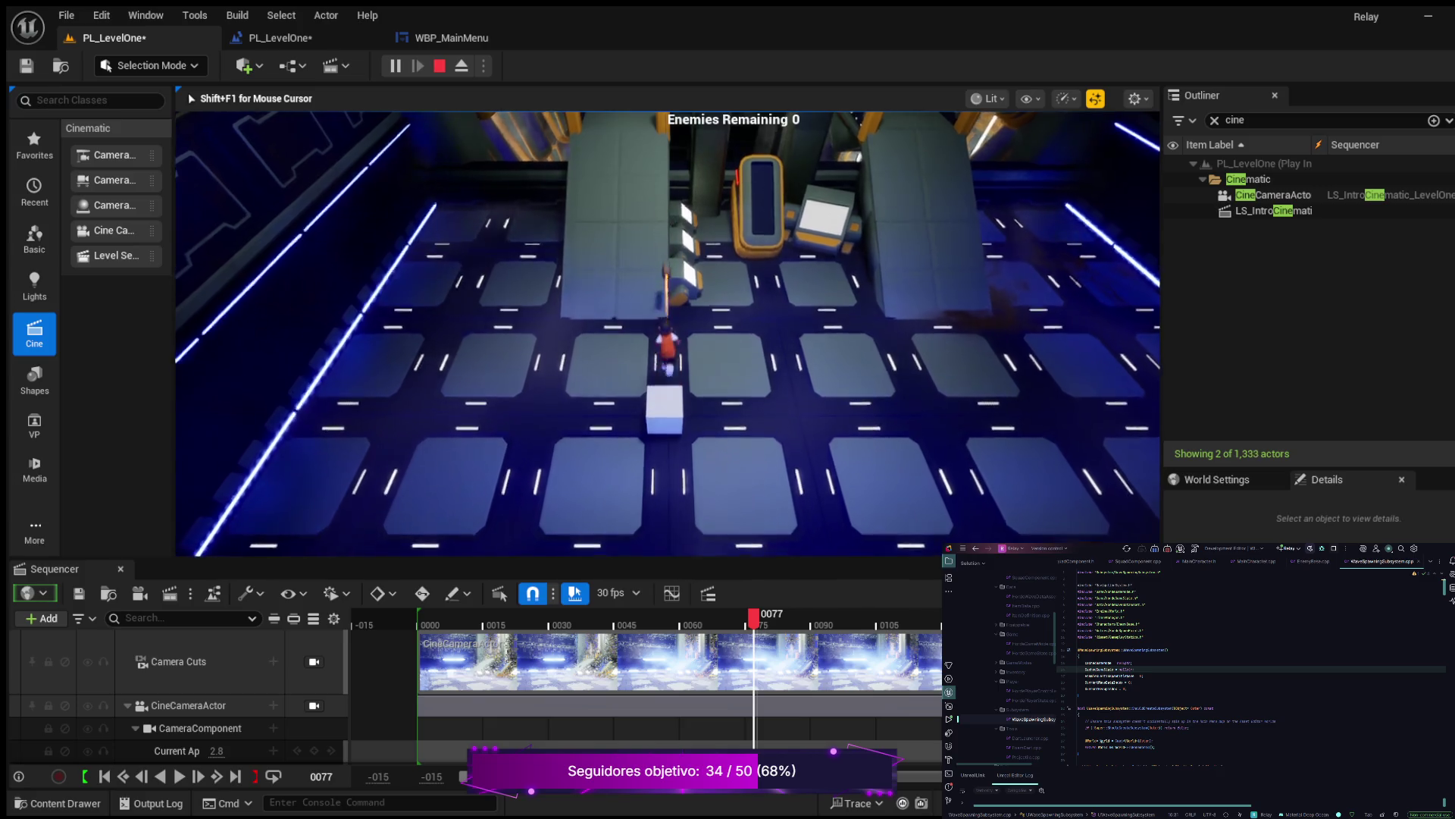
key("a")
key("s")
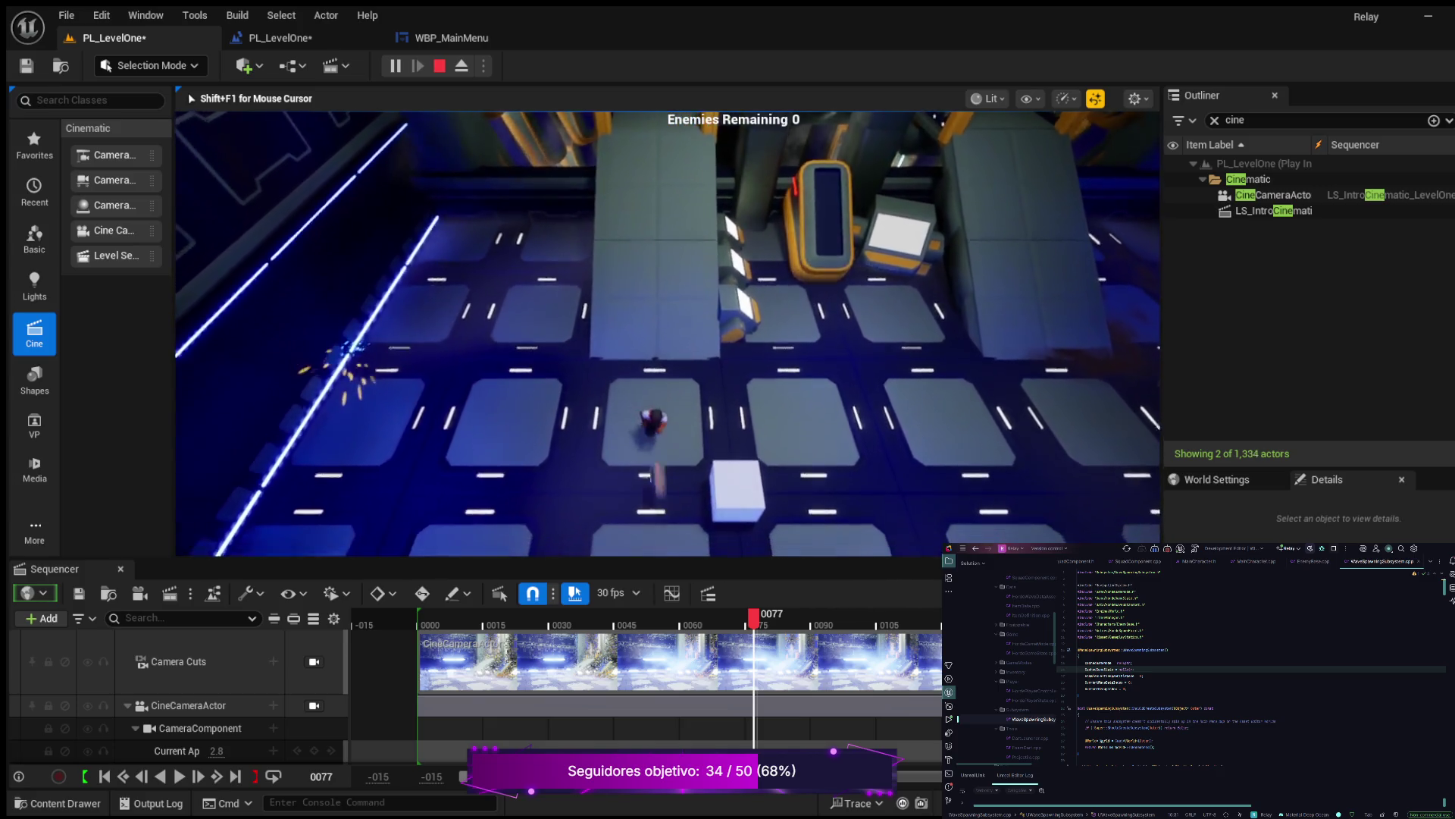
key("d")
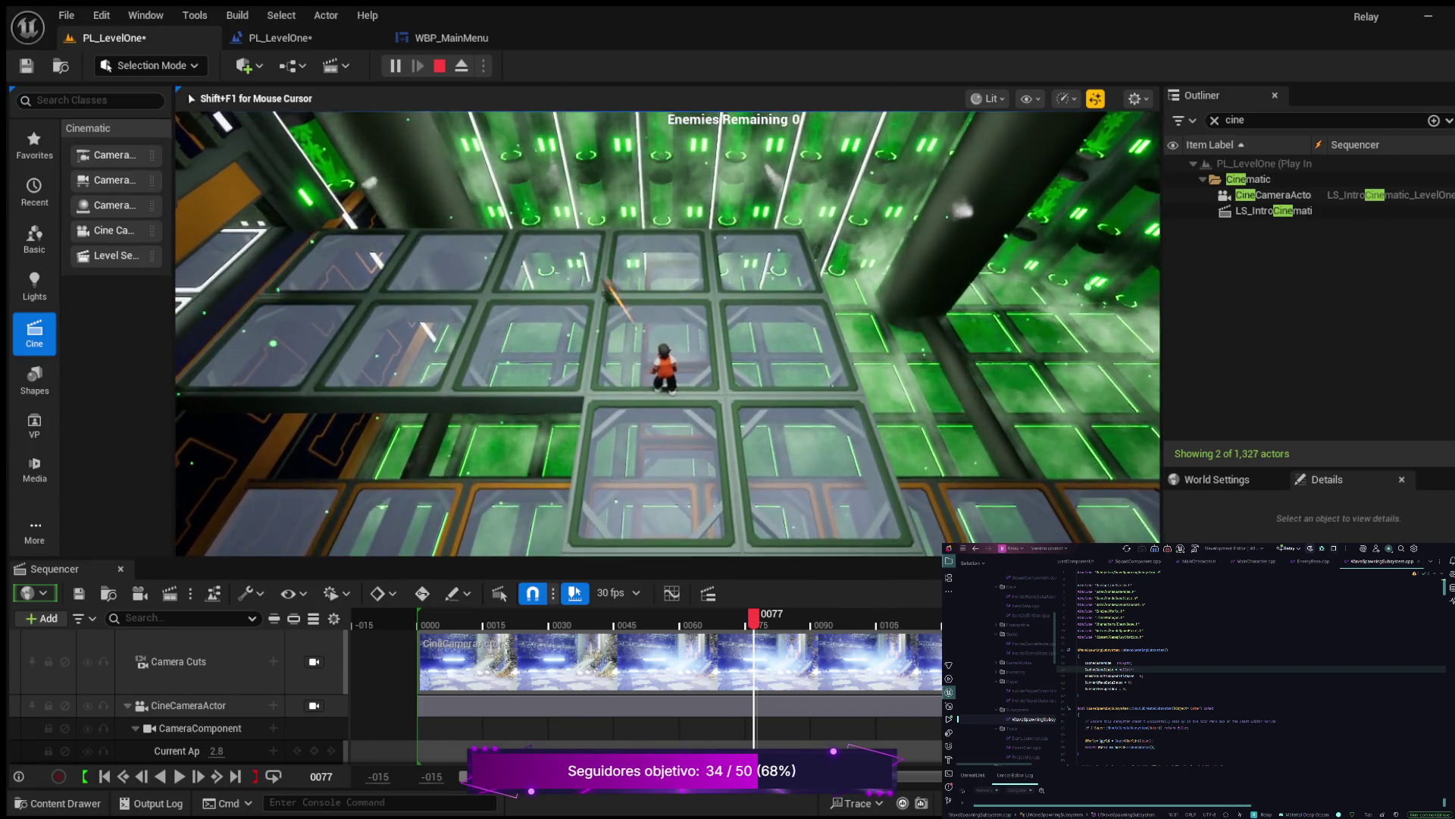
key("Escape")
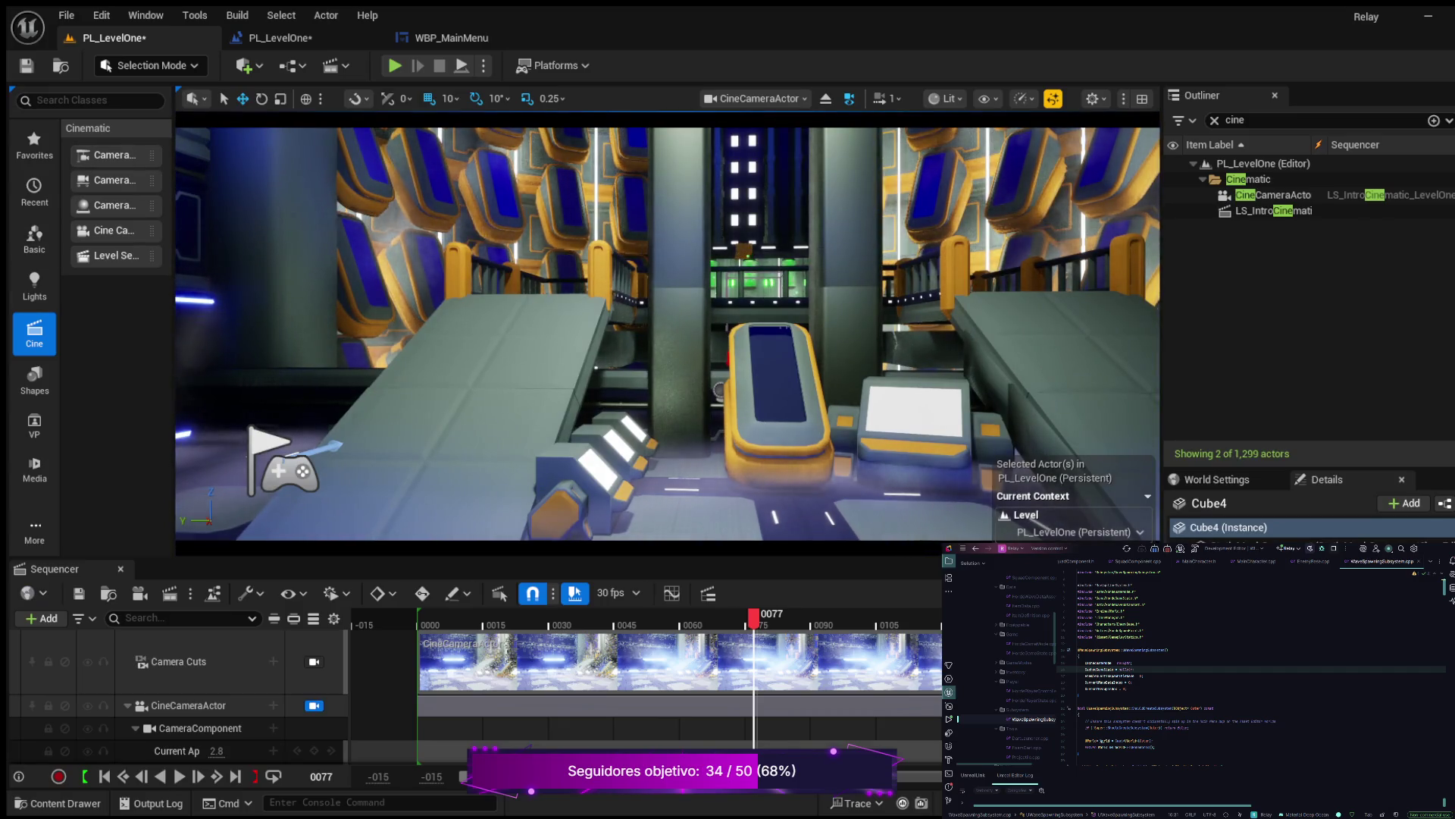